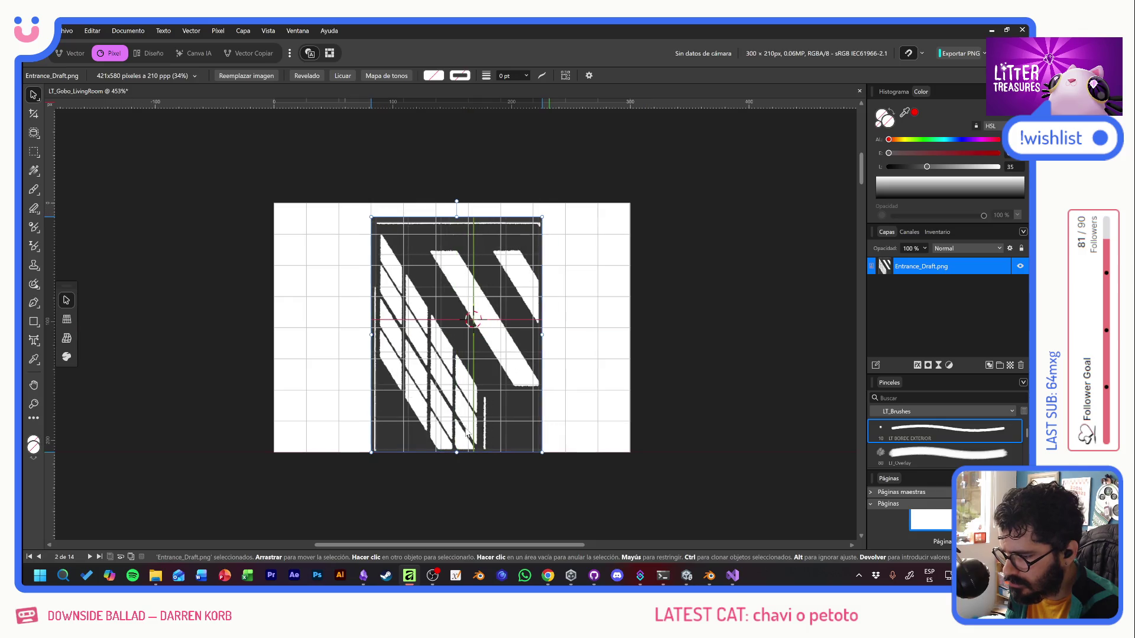
Shrink and nudge the Entrance_Draft.png image so it roughly fits the page.
drag(539, 216, 553, 244)
key(Right)
key(Right)
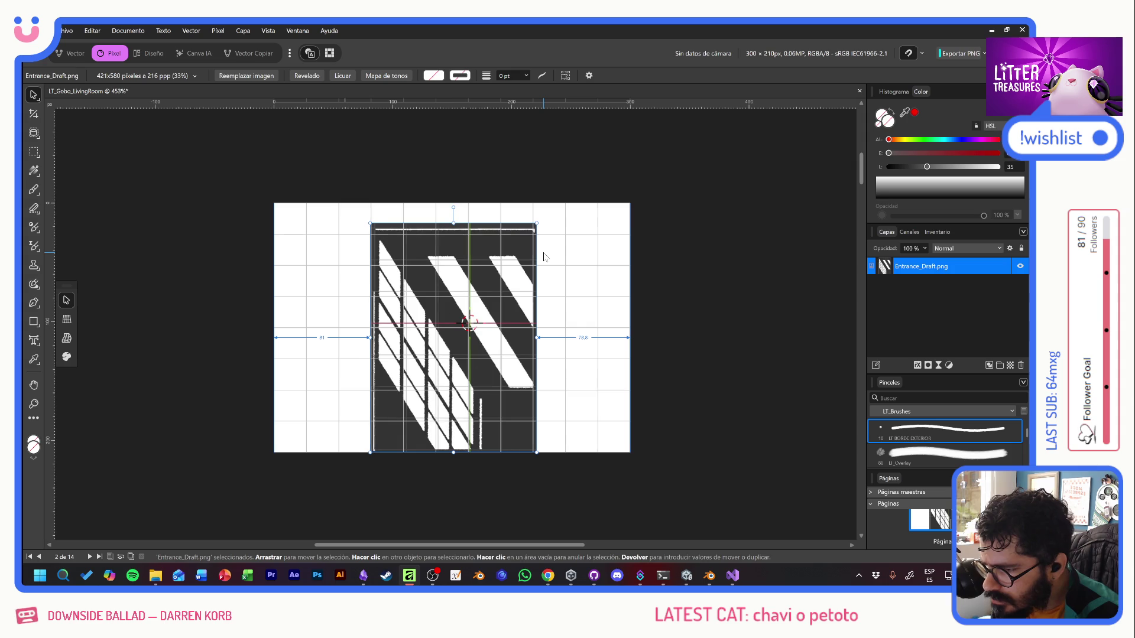
scroll(431, 279, up, 3)
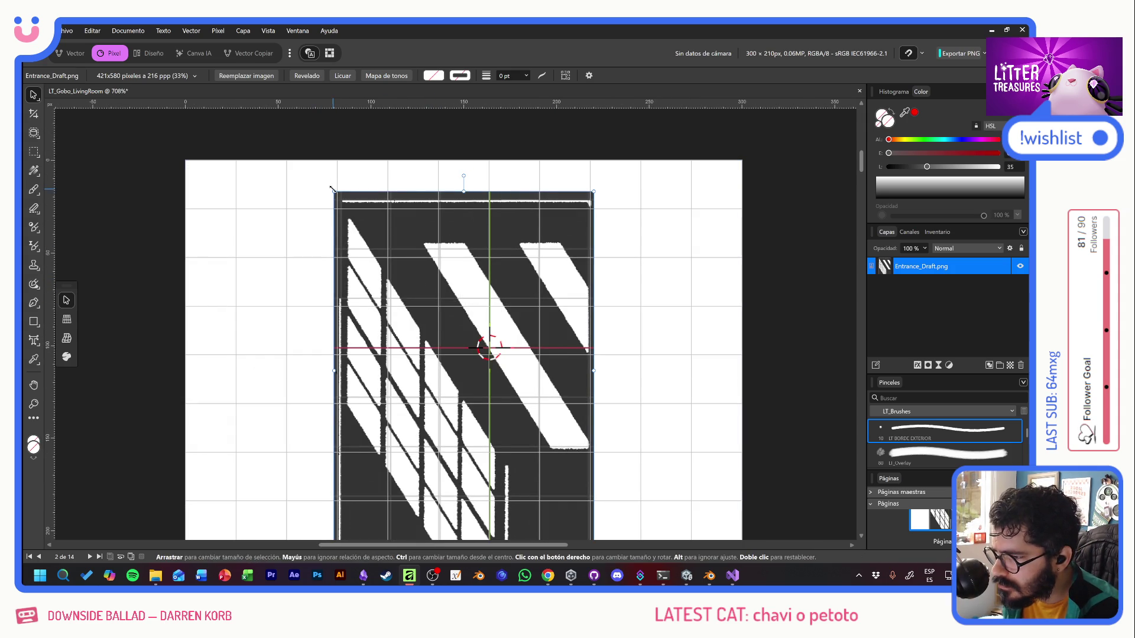
drag(328, 188, 327, 197)
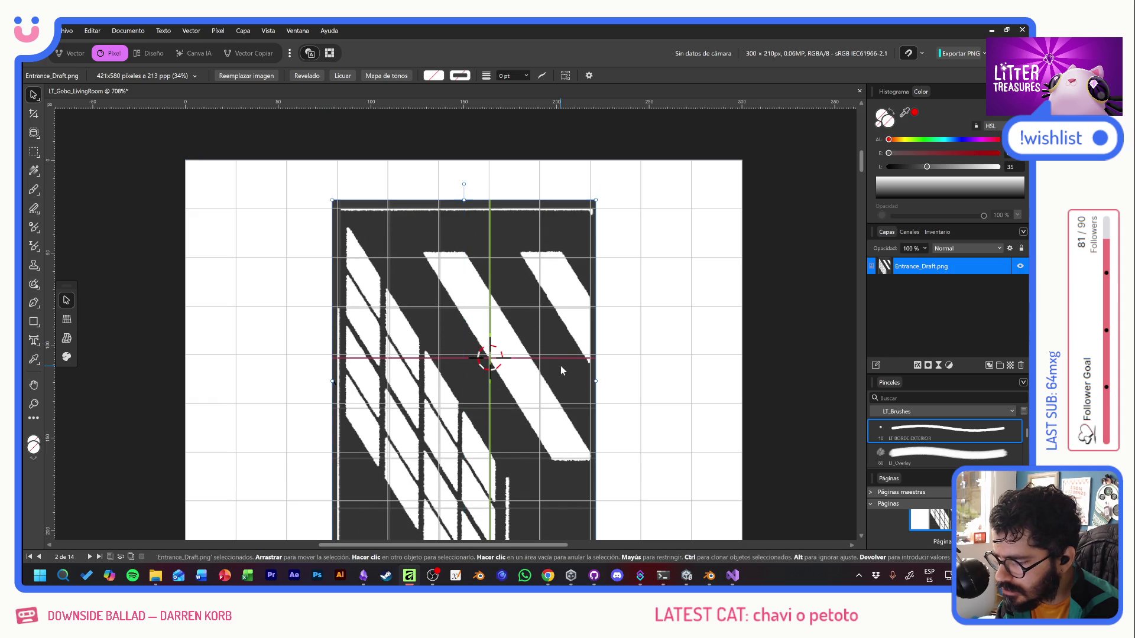
scroll(559, 339, down, 2)
mouse_move(499, 350)
mouse_down()
mouse_move(498, 325)
mouse_move(497, 343)
mouse_up()
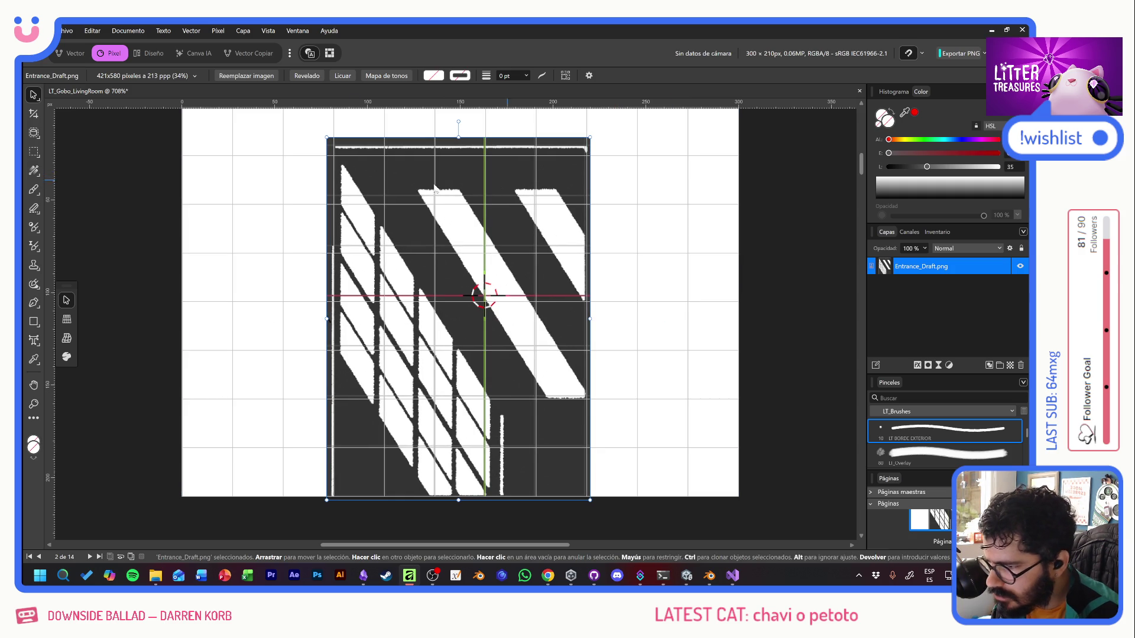
key(Up)
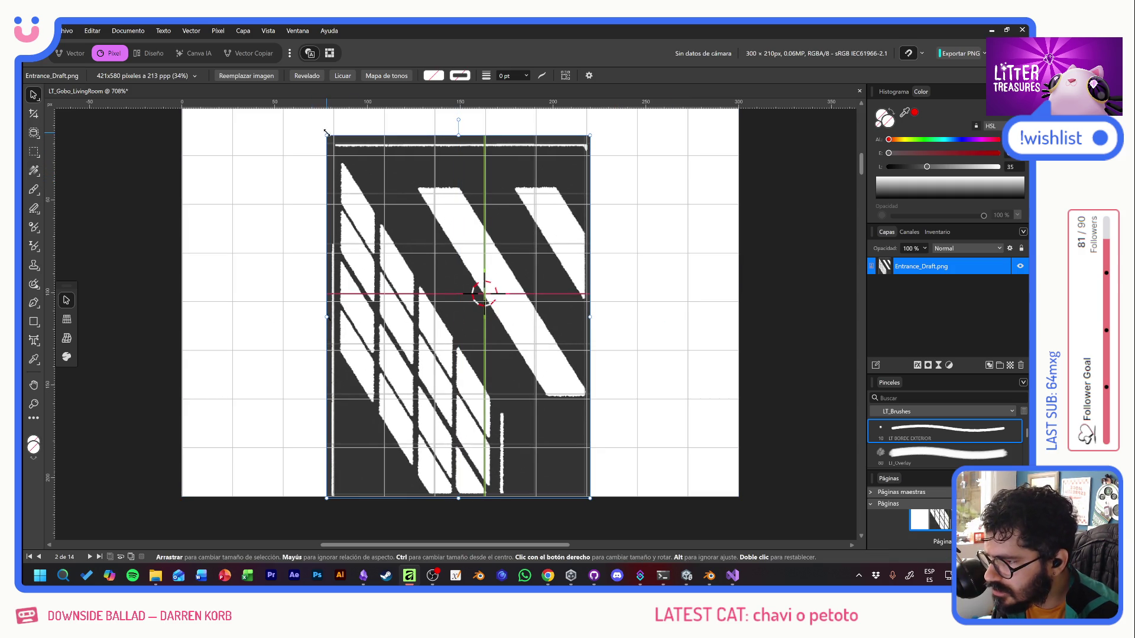
drag(324, 133, 328, 143)
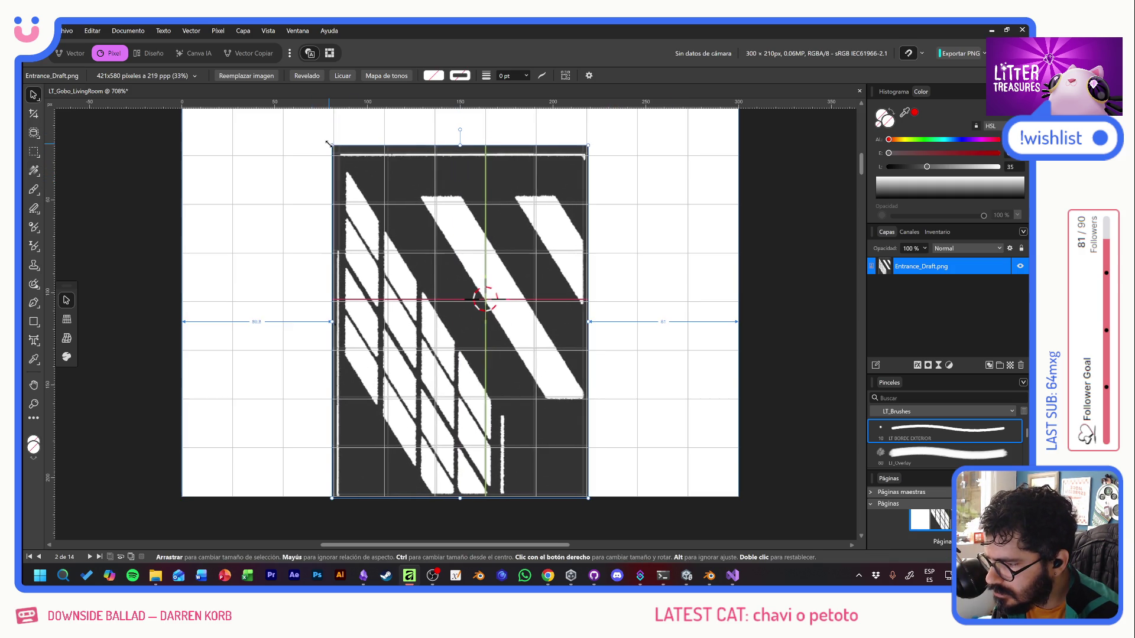
key(Left)
key(Left)
key(Down)
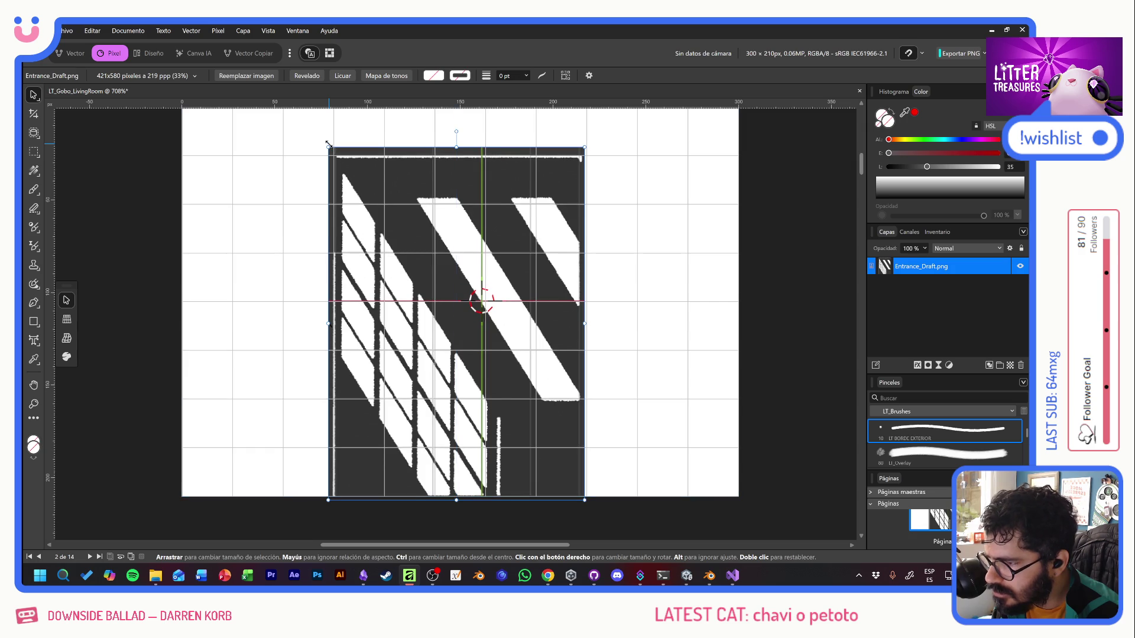
key(Right)
key(Right)
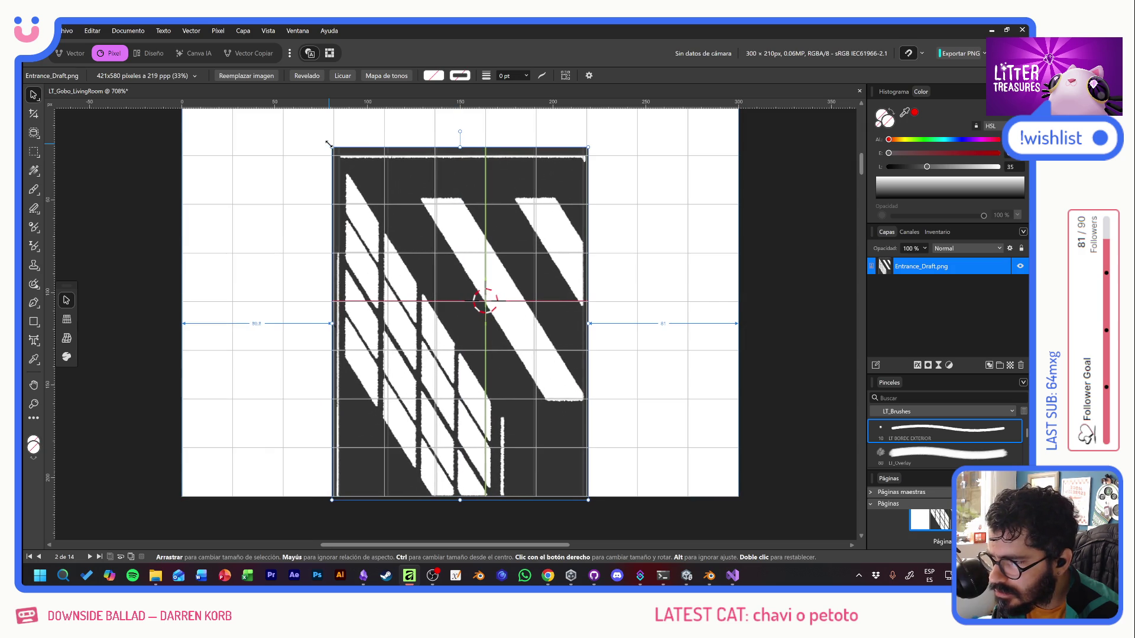
key(Left)
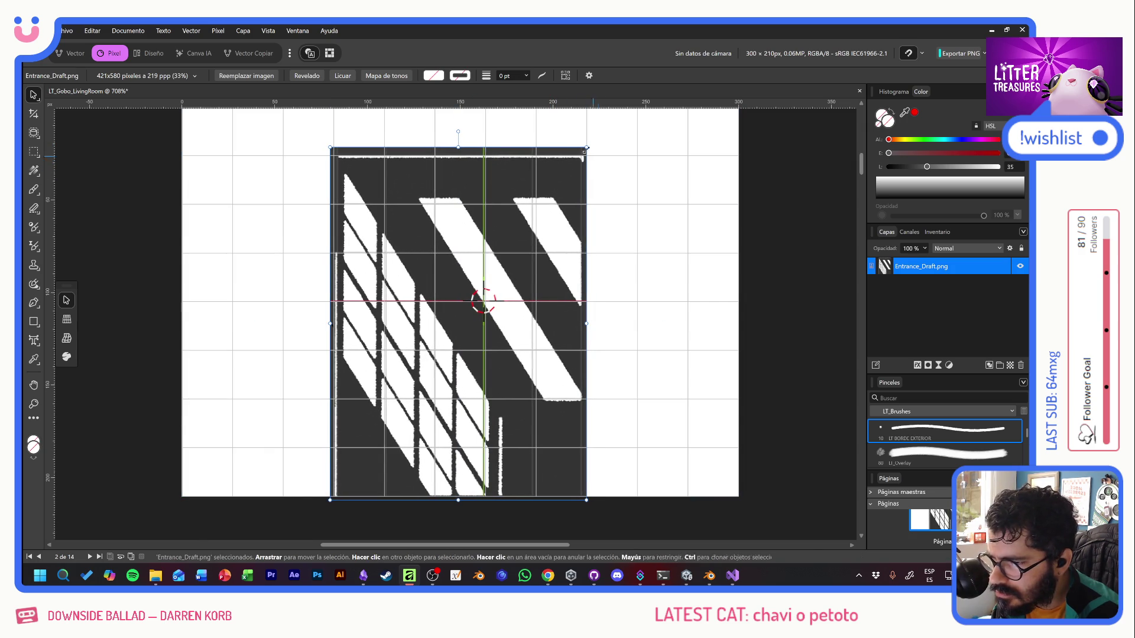
Refine the image's edges so it spans the page with its bottom on the page bottom, then deselect.
drag(586, 148, 587, 144)
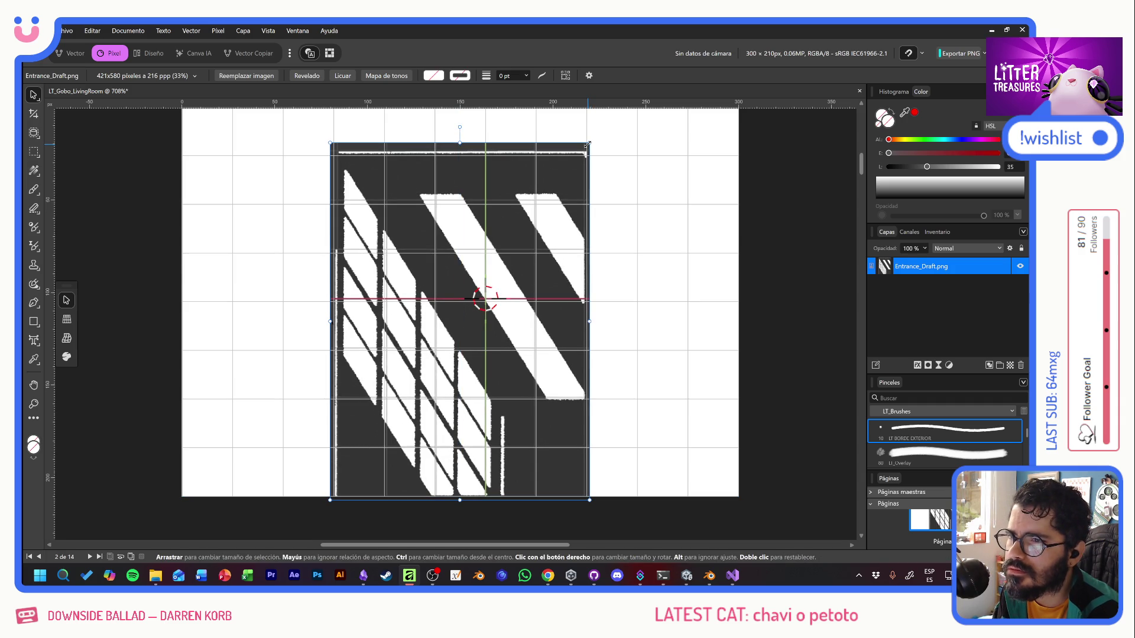
drag(460, 143, 473, 148)
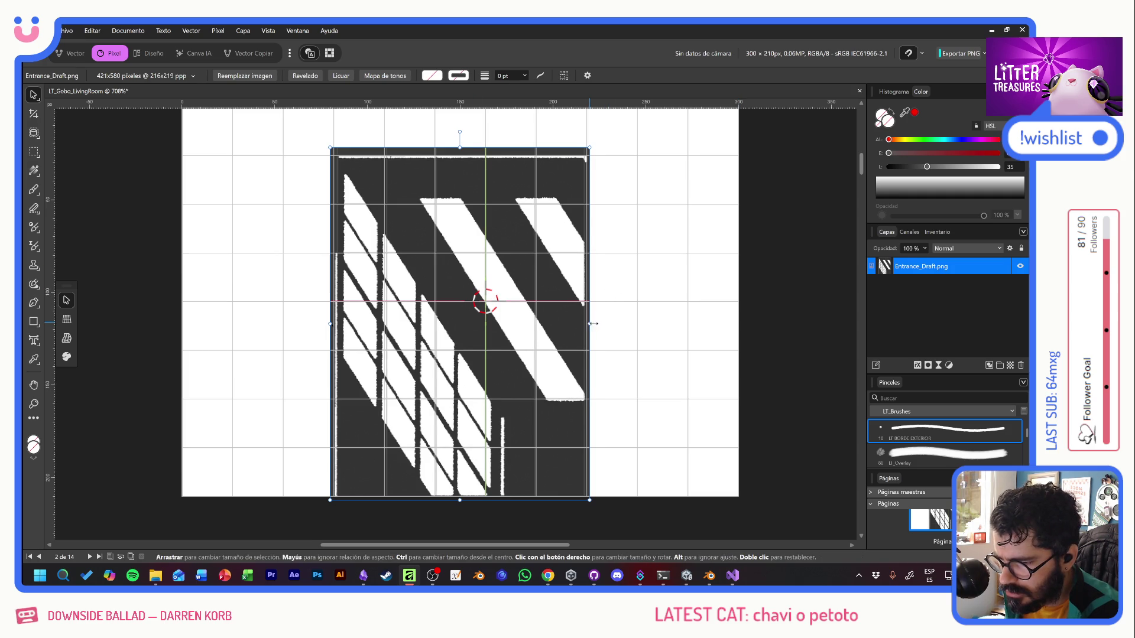
drag(593, 324, 597, 324)
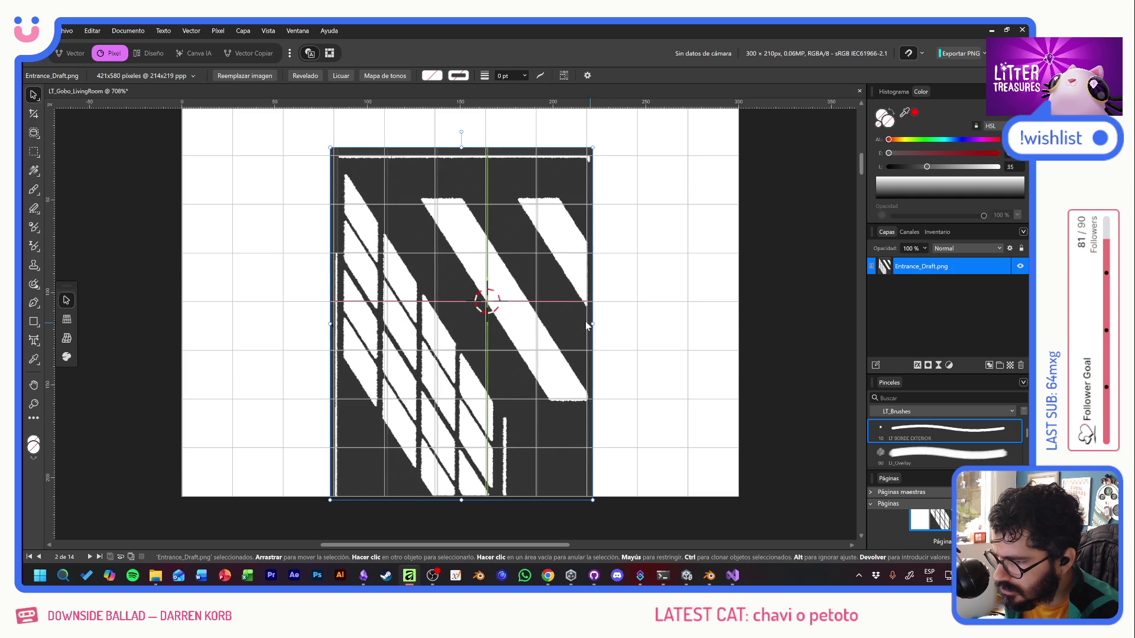
key(Left)
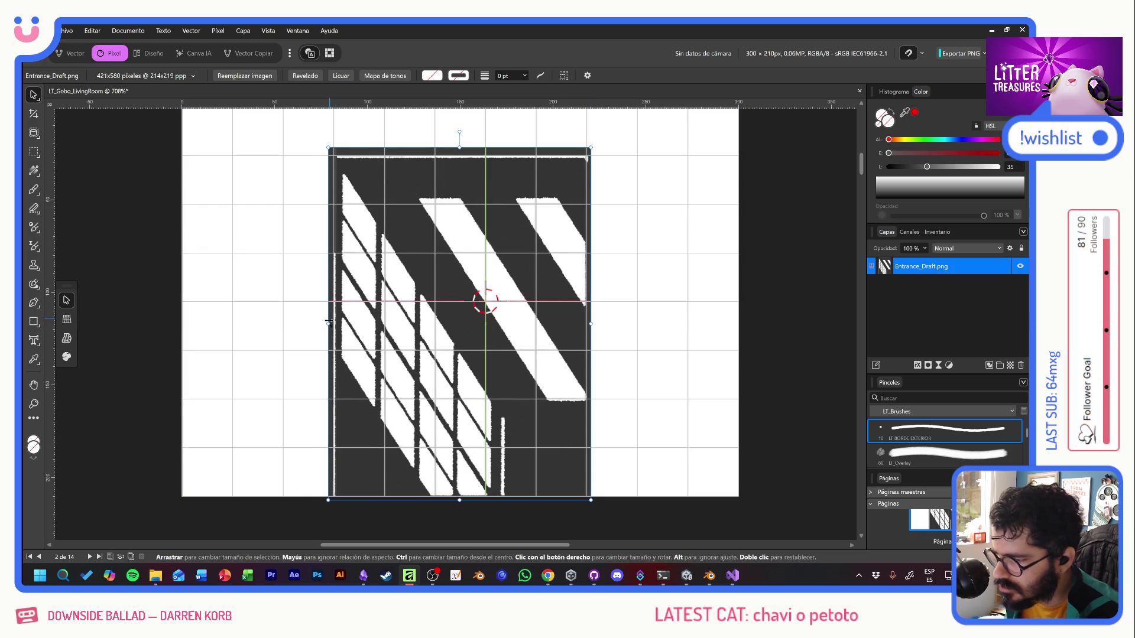
drag(328, 323, 326, 323)
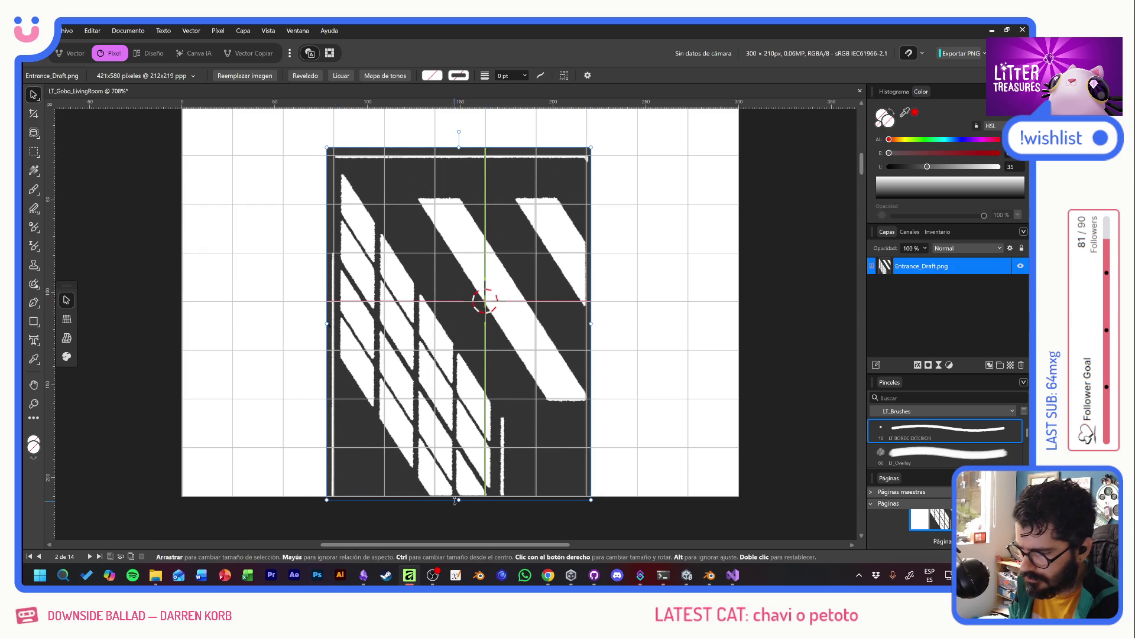
drag(461, 500, 467, 502)
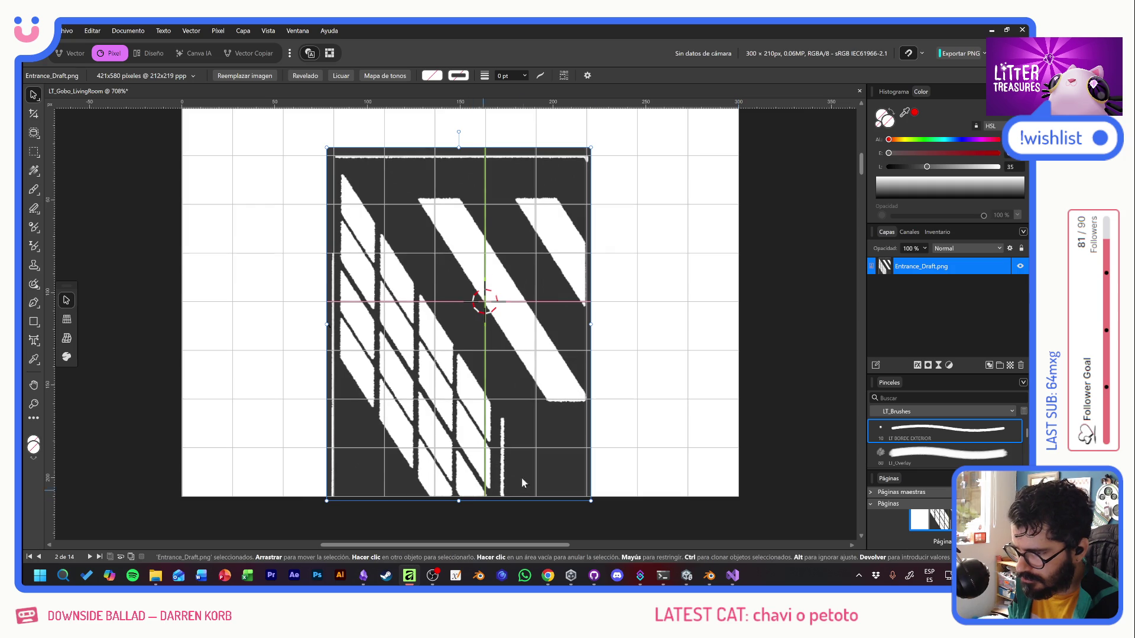
click(635, 399)
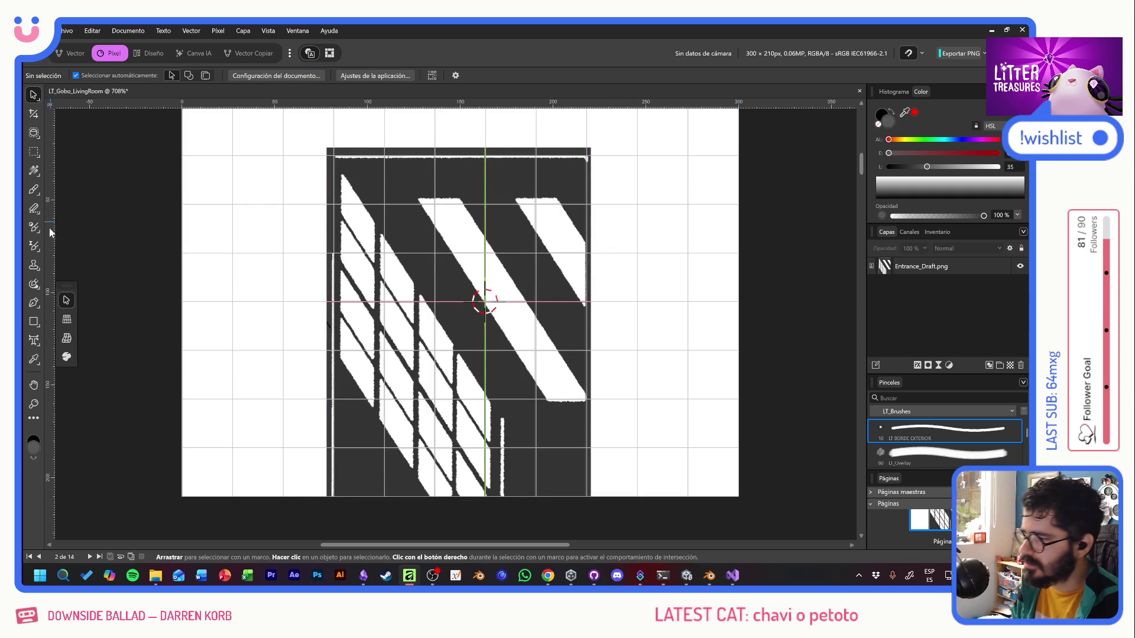
Crop the document tightly around the gobo to 136 × 184 px and reselect the Entrance_Draft.png layer.
key(c)
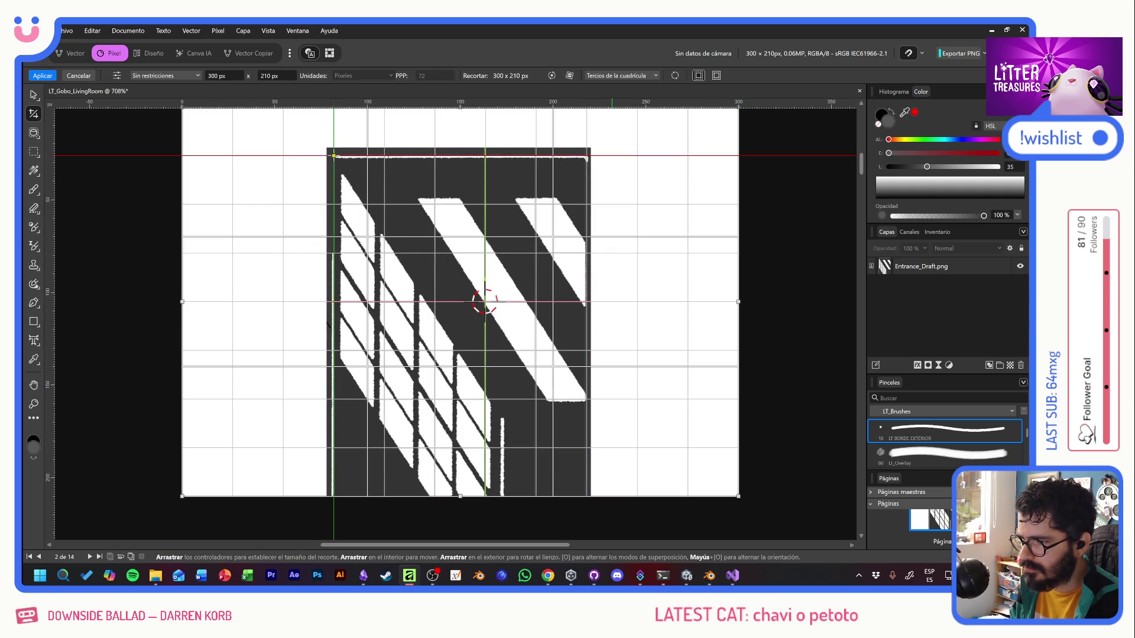
mouse_move(334, 156)
mouse_down()
mouse_move(435, 265)
mouse_move(591, 503)
mouse_up()
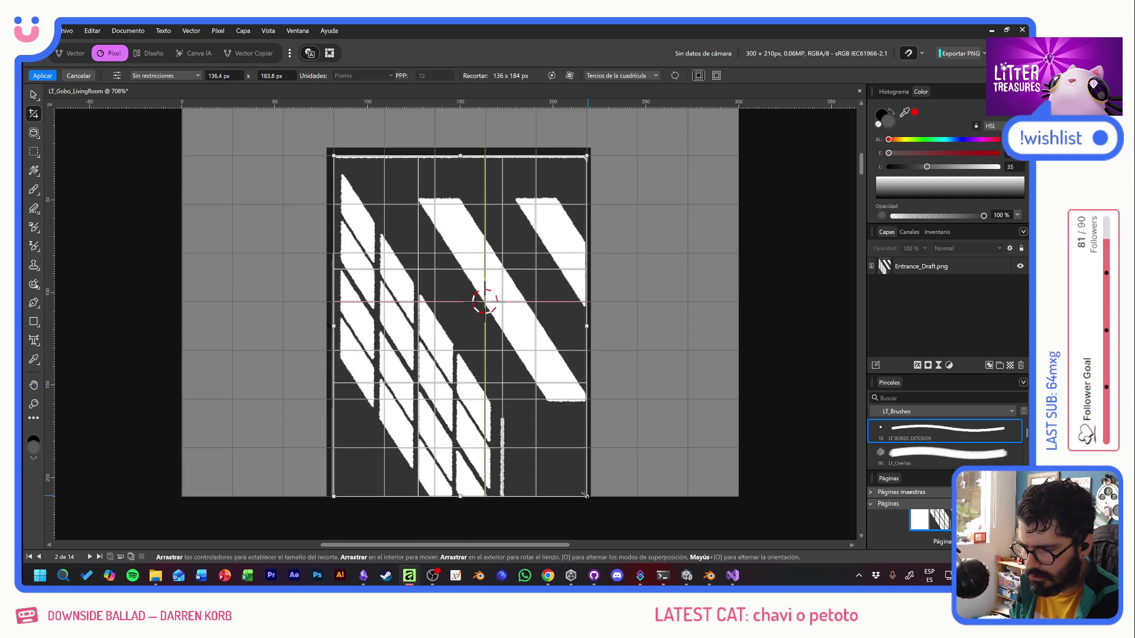
key(Return)
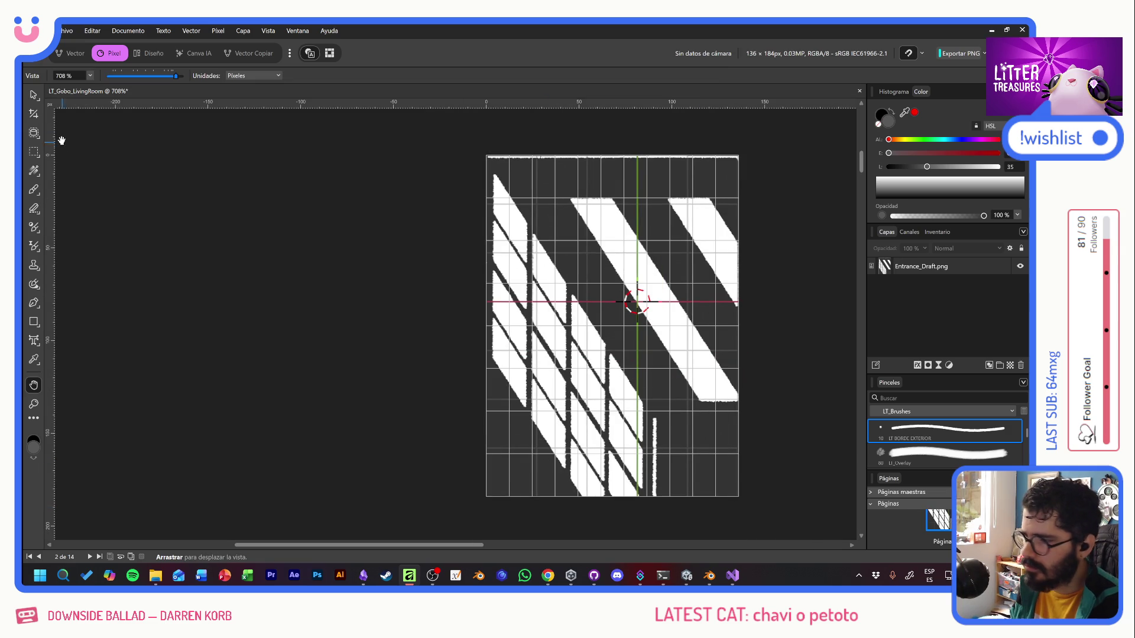
click(34, 95)
drag(435, 301, 313, 287)
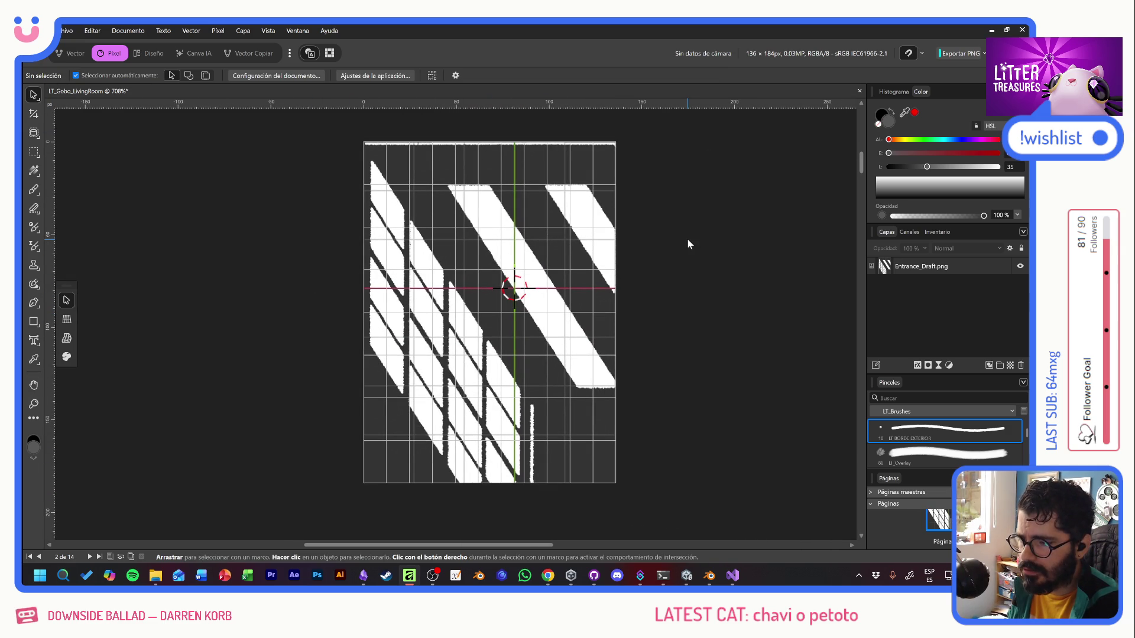
click(936, 267)
Add a Levels adjustment with black level at 80%, turning the gobo's grey pure black.
click(948, 366)
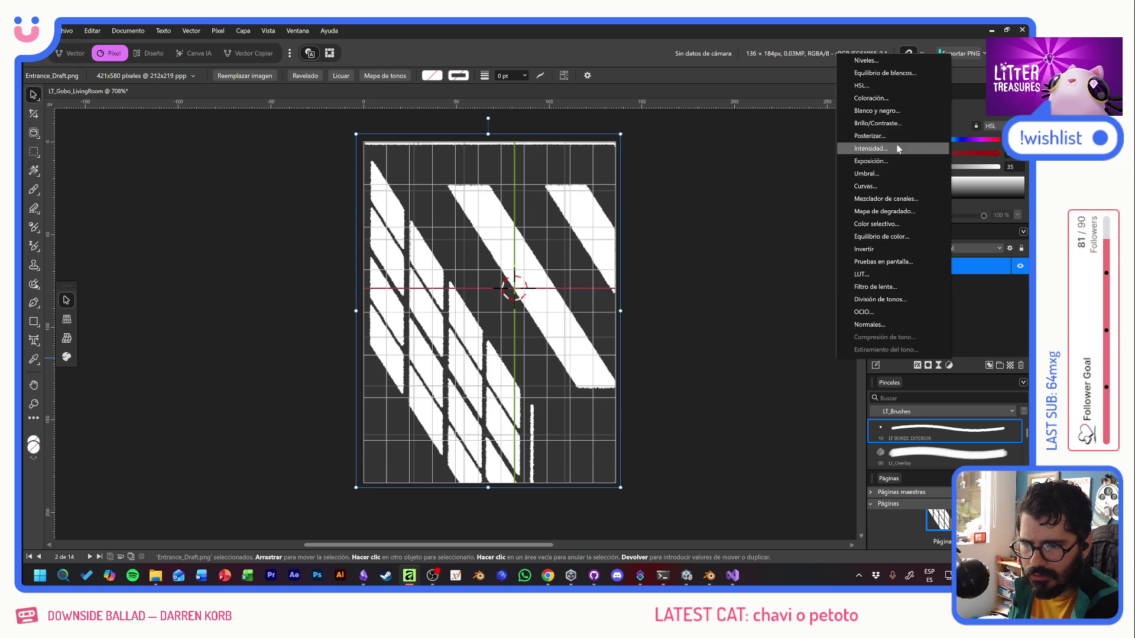
click(874, 61)
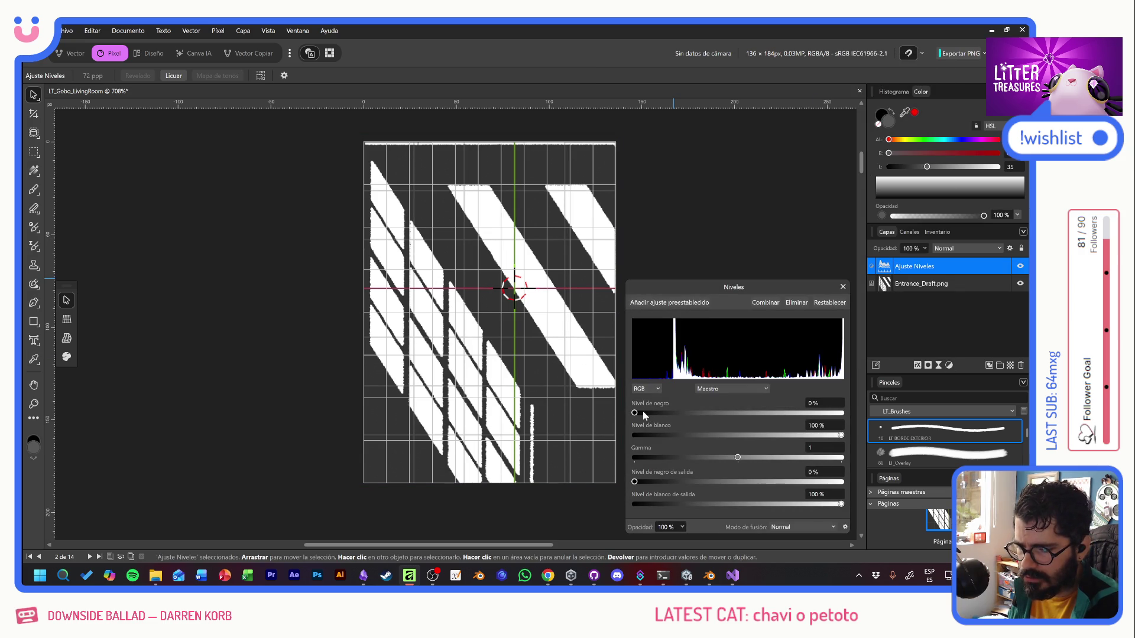
mouse_move(643, 412)
mouse_down()
mouse_move(840, 413)
mouse_move(802, 421)
mouse_up()
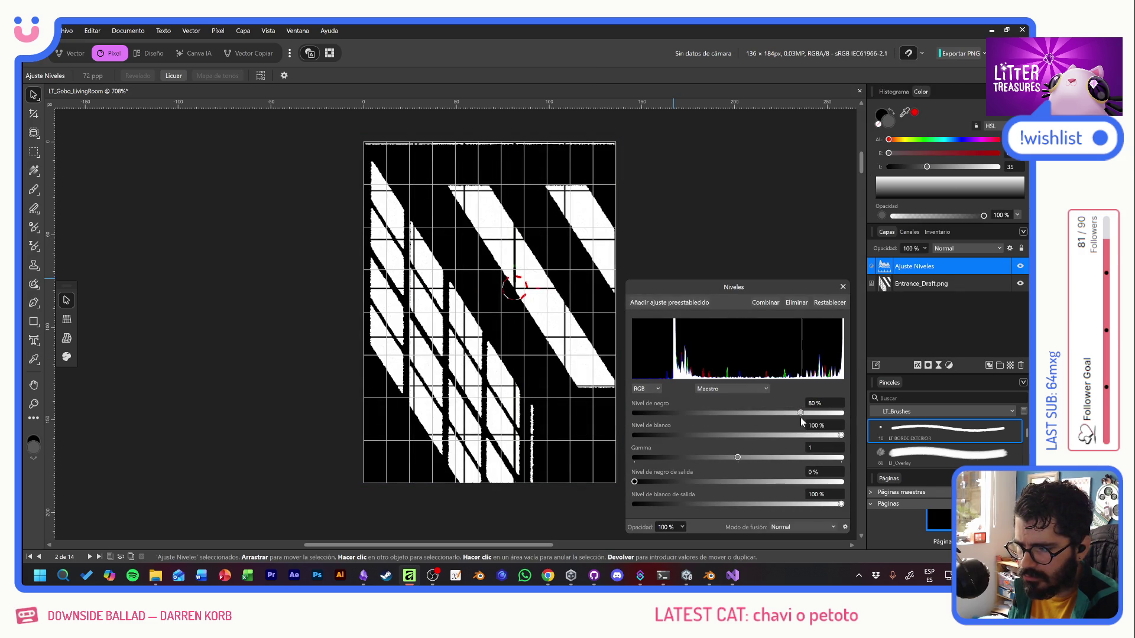
click(843, 288)
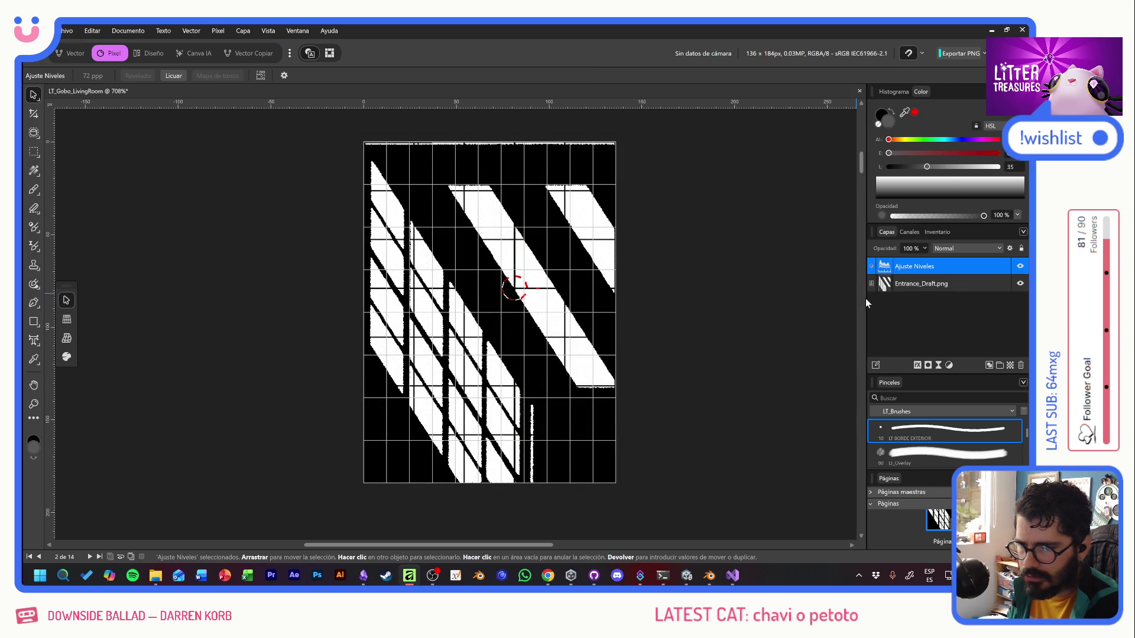
click(947, 339)
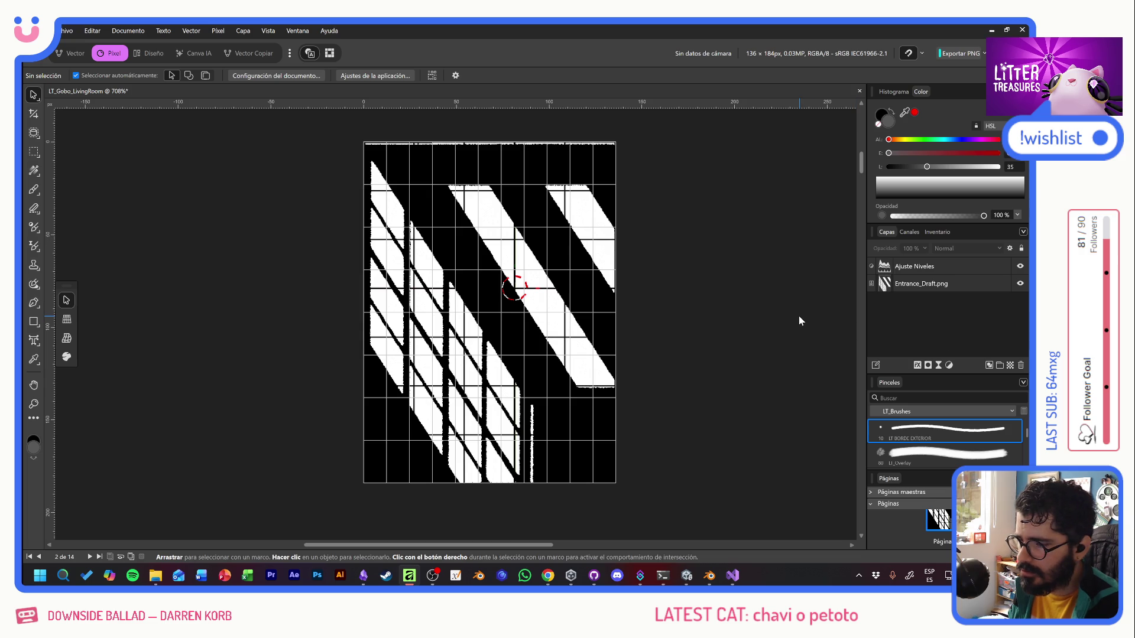
key(ctrl+alt+shift+w)
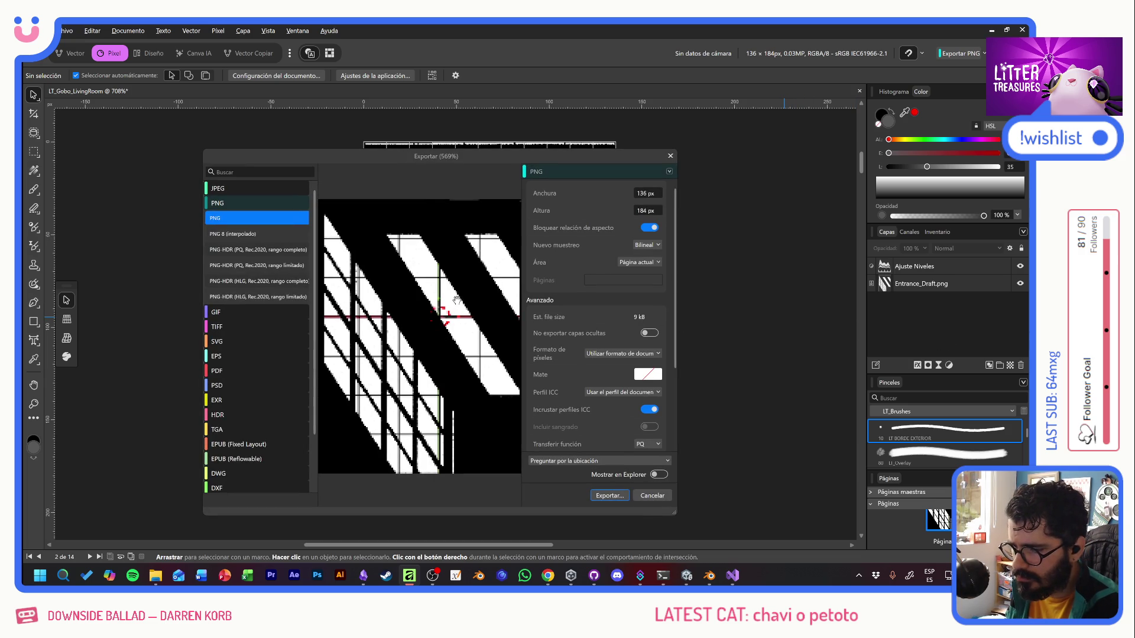
Export the gobo as gbo_entrance.png into the Level Gobos folder, renamed from gbo_windowTest.
click(609, 496)
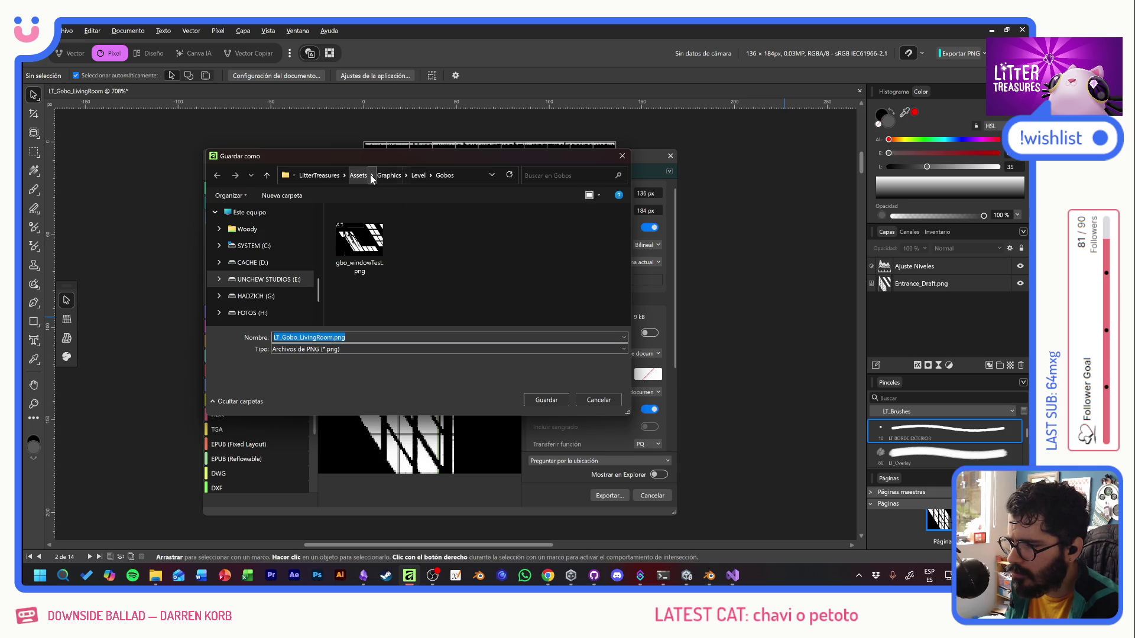
click(358, 281)
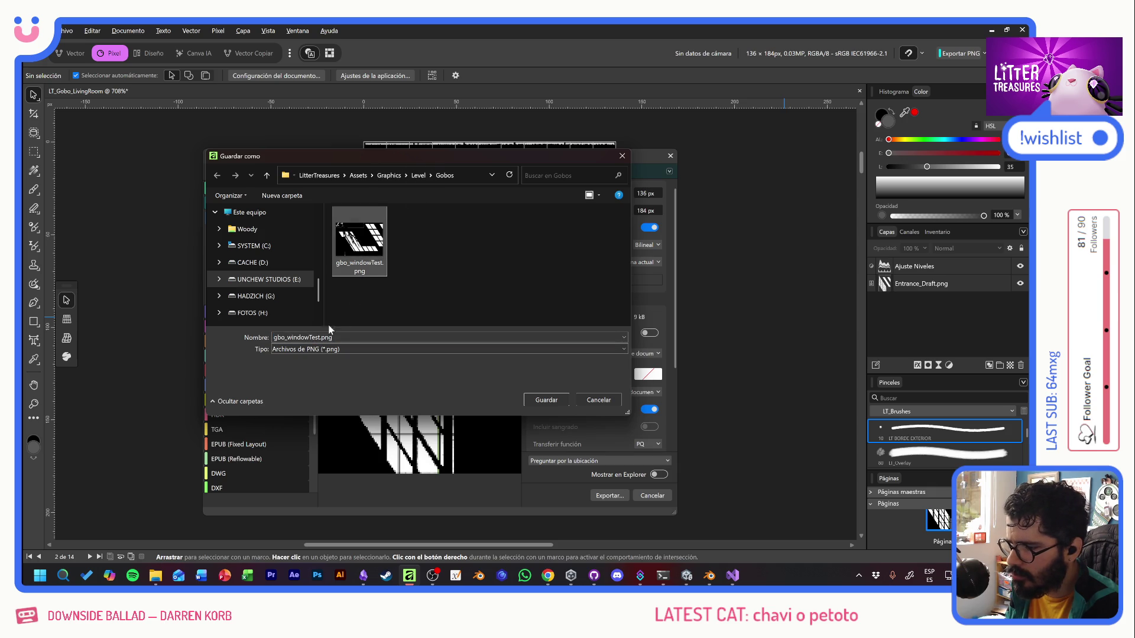
click(331, 338)
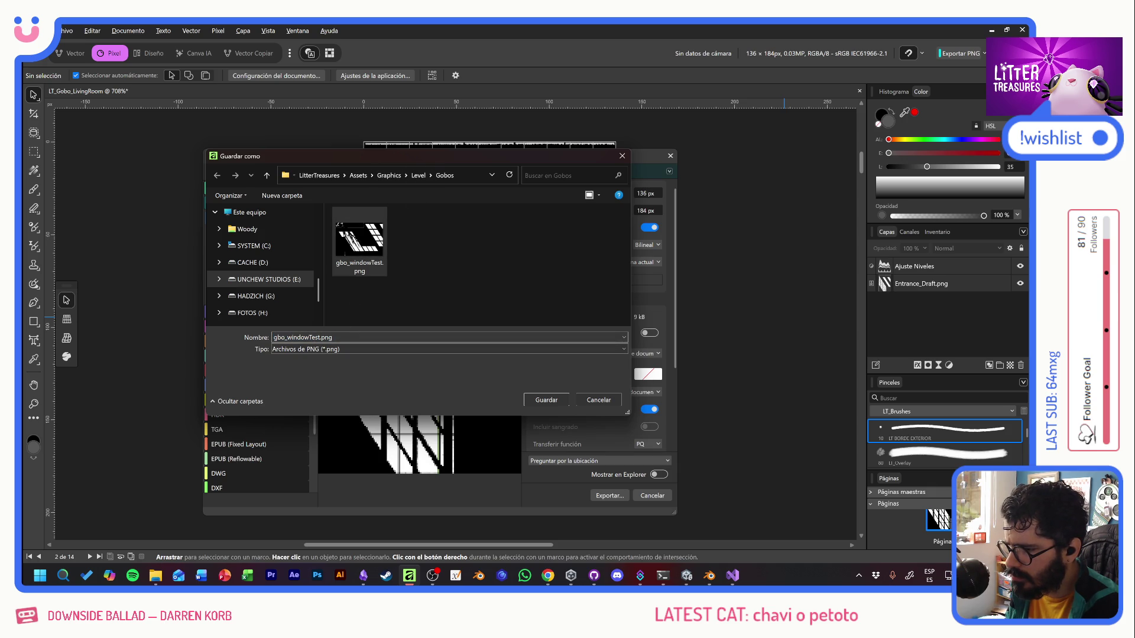
drag(287, 337, 332, 338)
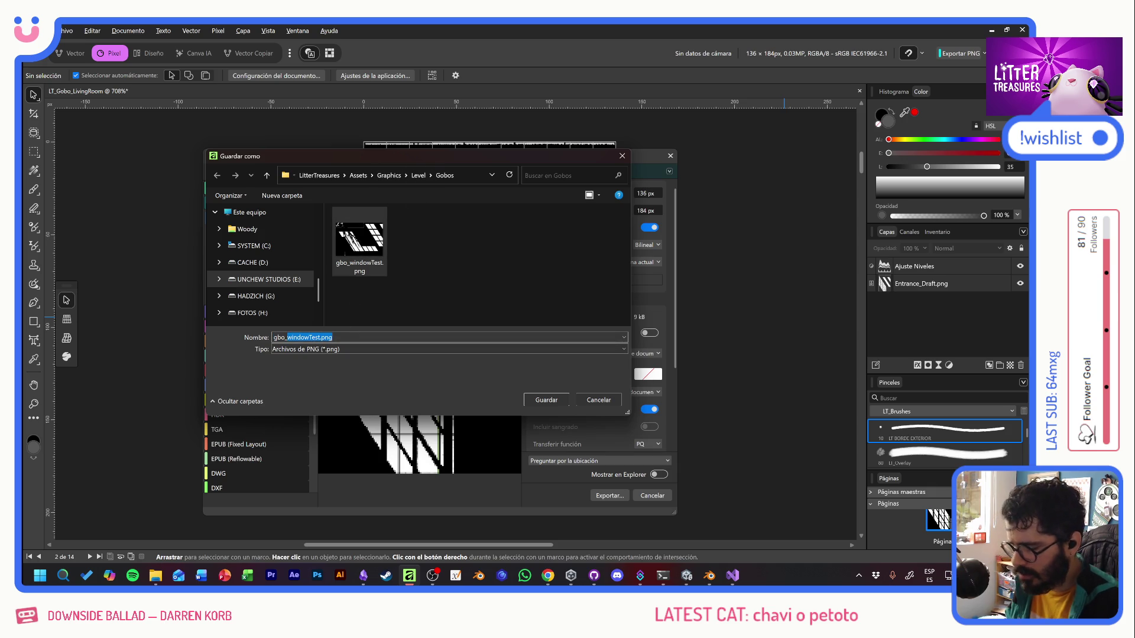
text(entrance)
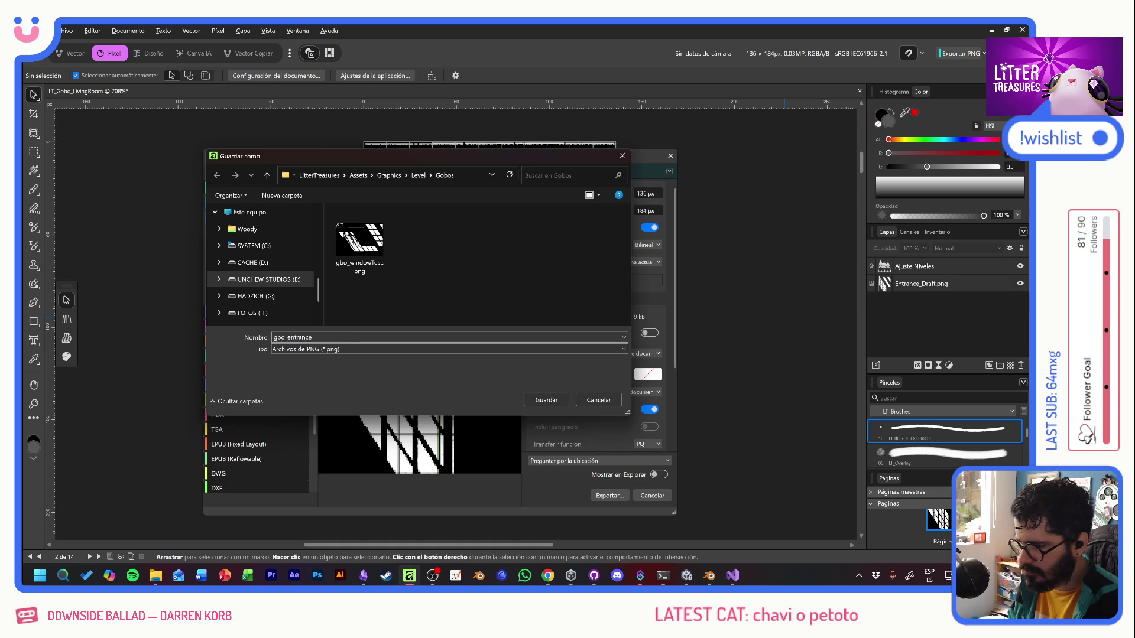
key(Return)
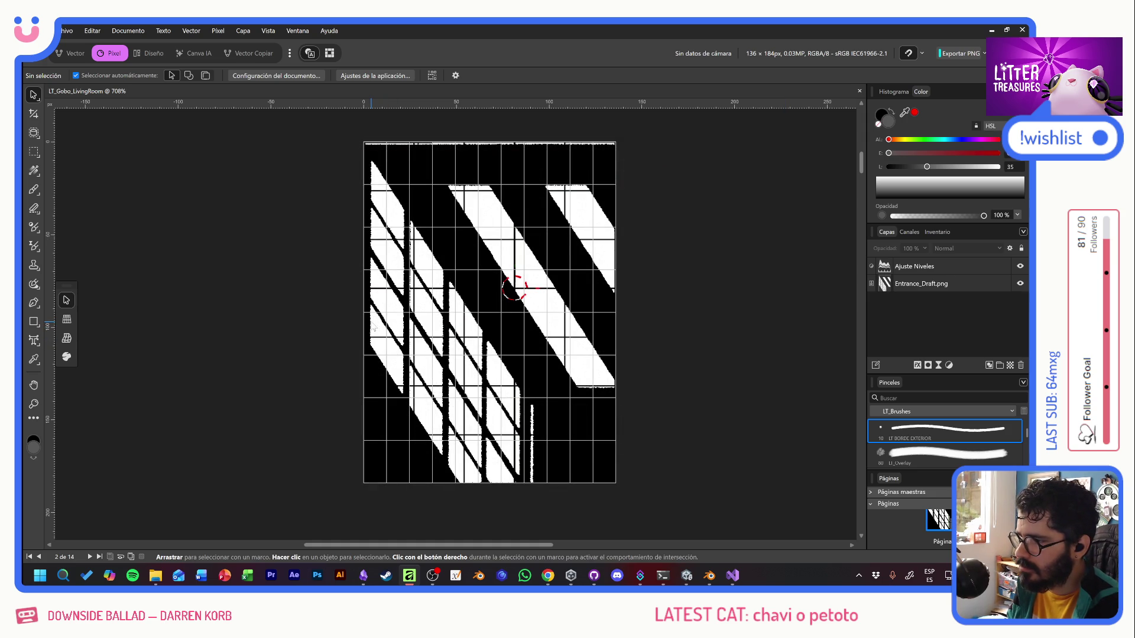
key(alt+Tab)
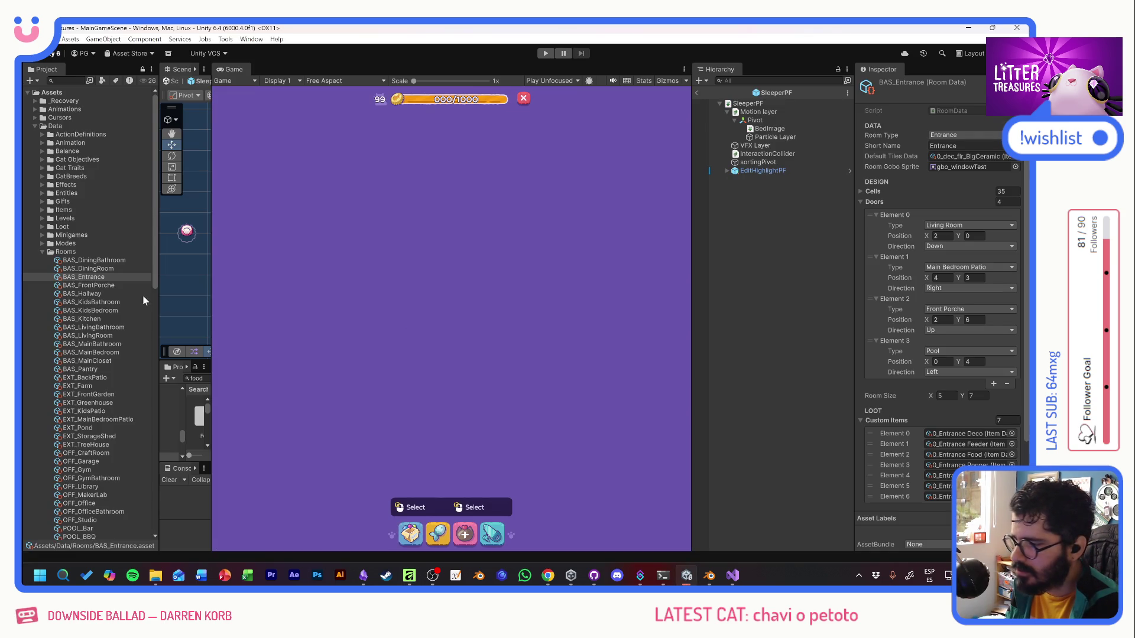
Widen the Unity panels and view the gbo_entrance texture's import settings, briefly checking Affinity.
click(41, 250)
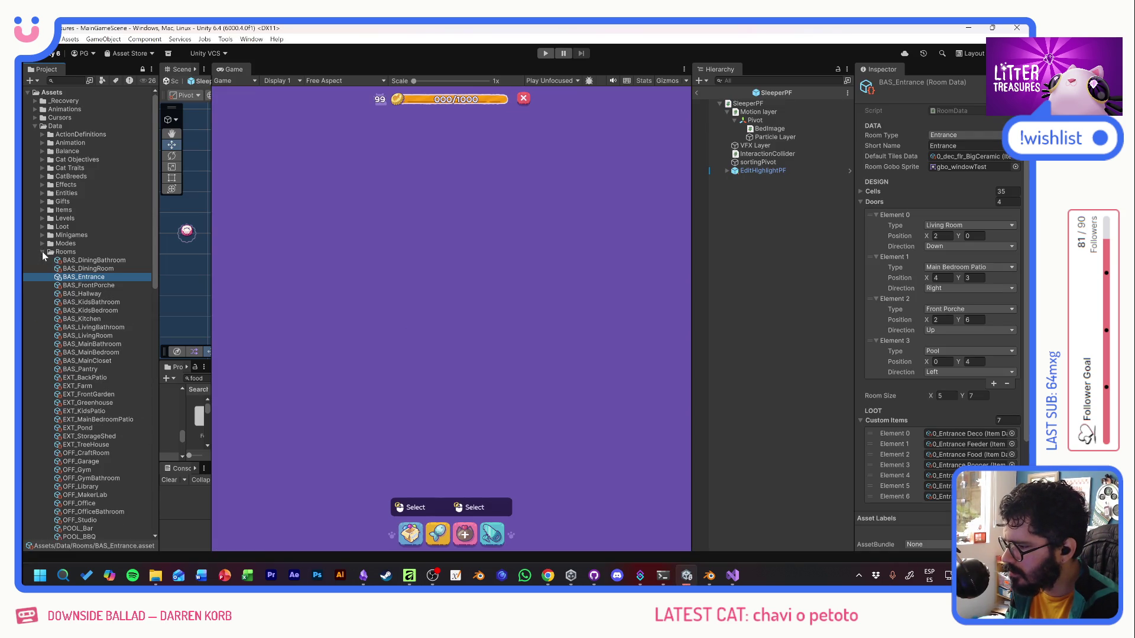
drag(211, 328, 435, 328)
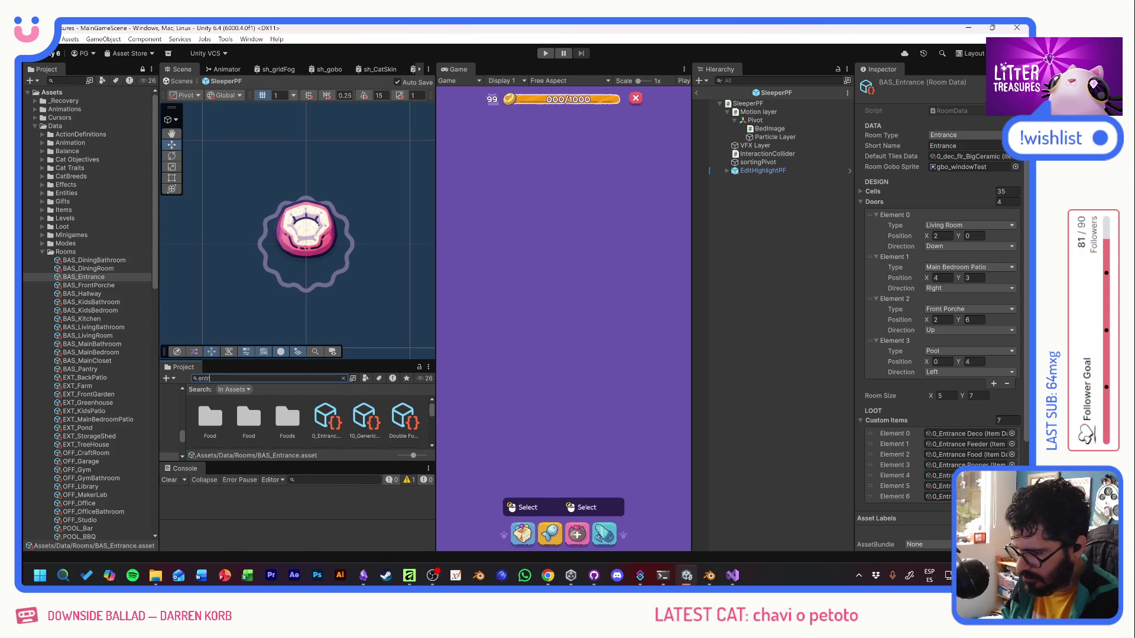
scroll(331, 432, down, 2)
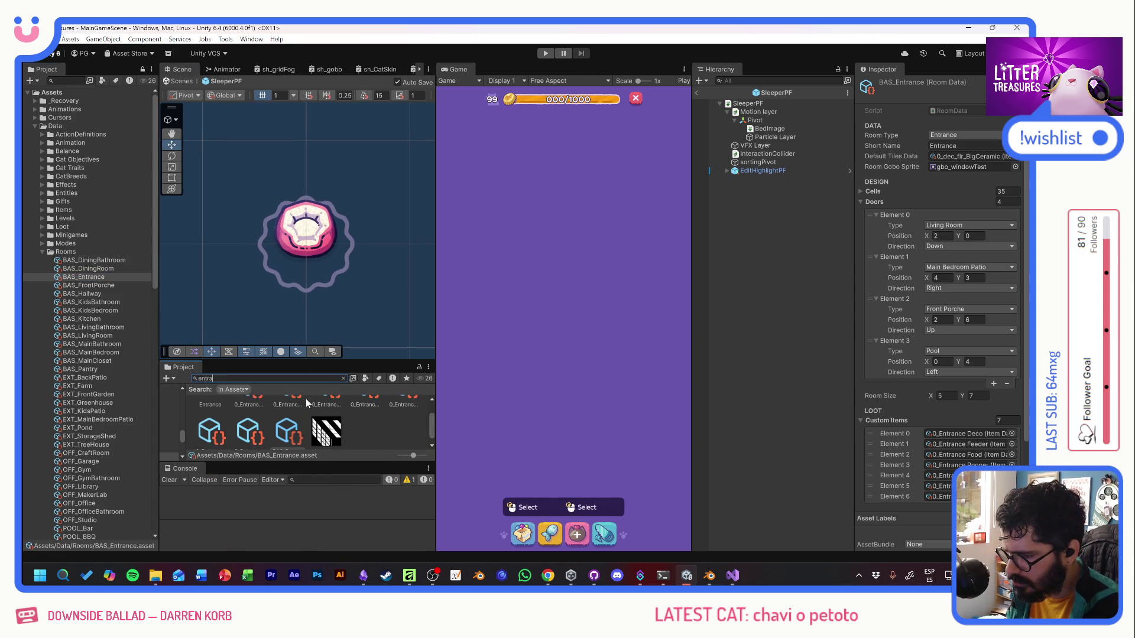
click(326, 430)
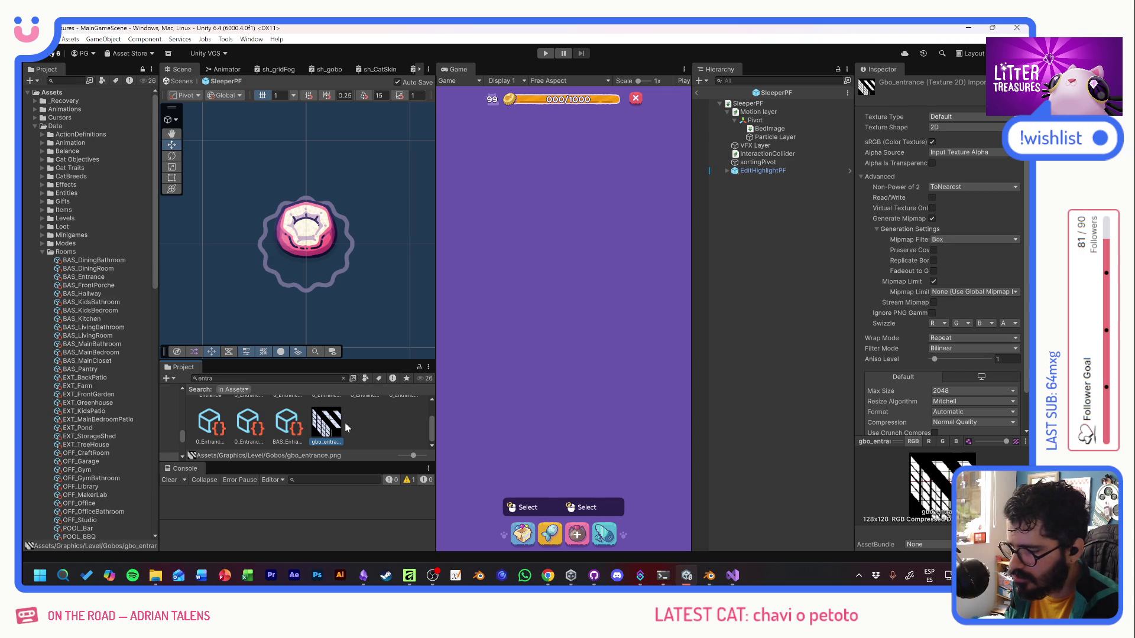
key(alt+Tab)
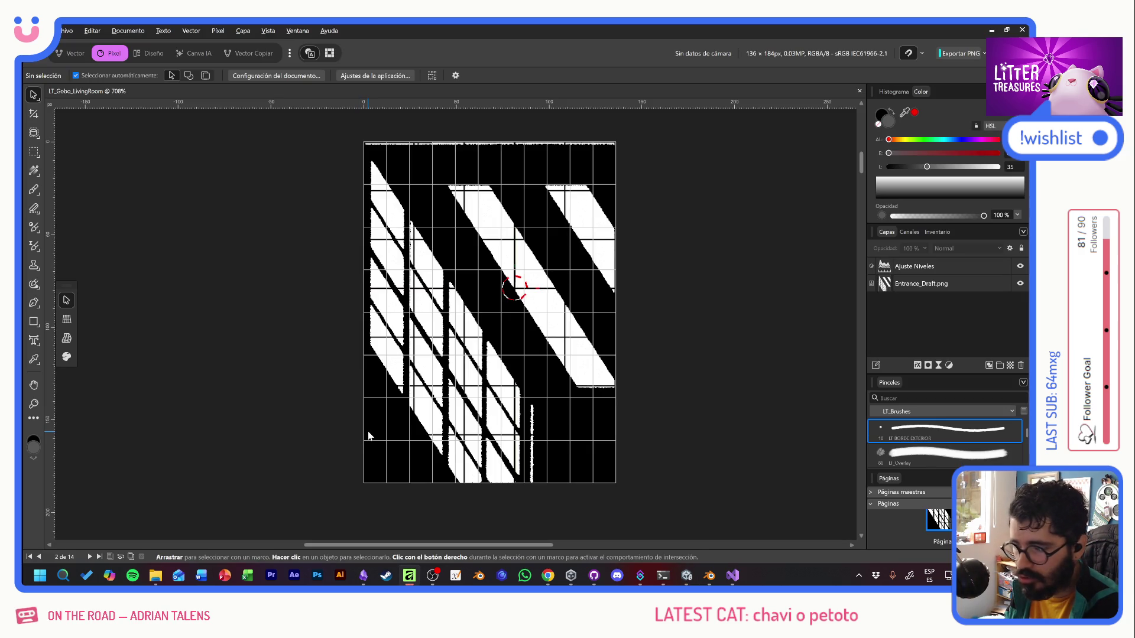
key(alt+Tab)
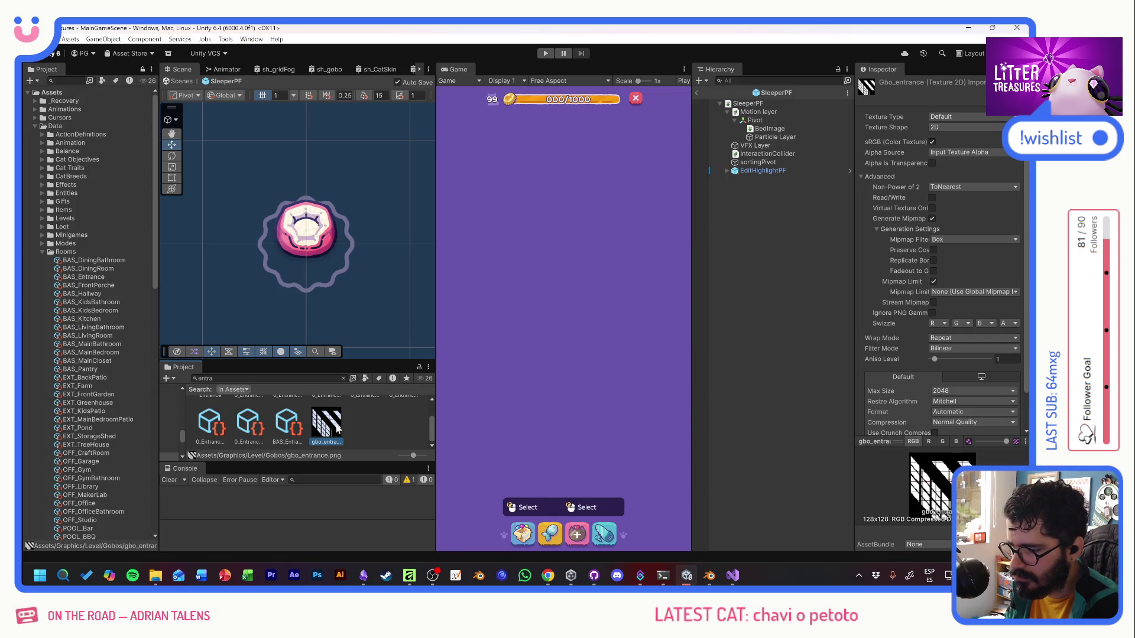
key(alt+Tab)
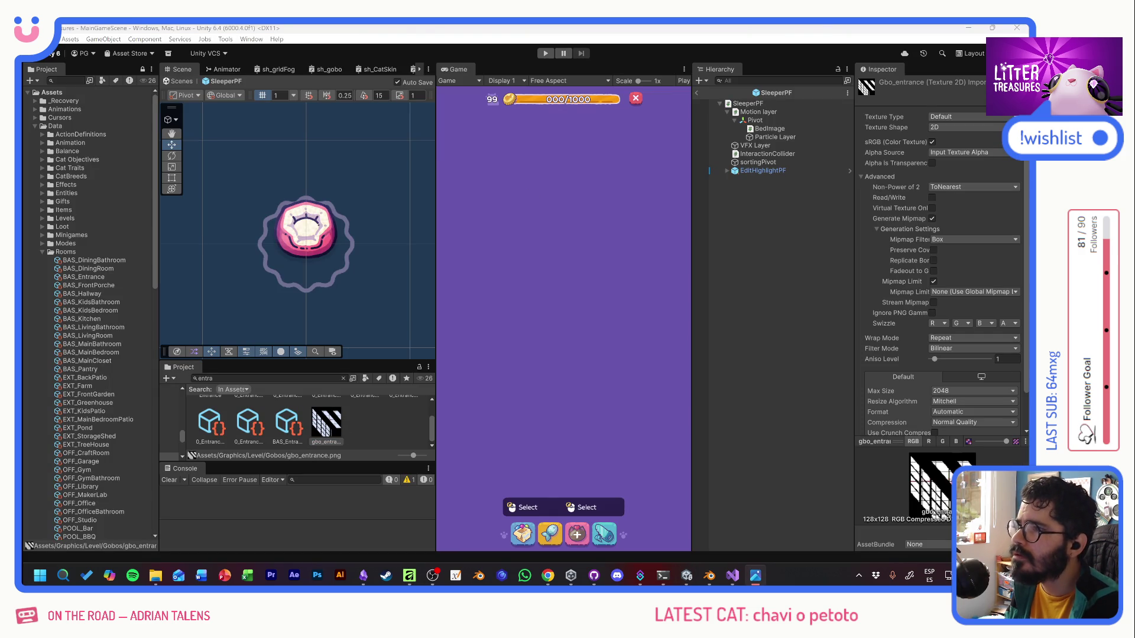
key(alt+Tab)
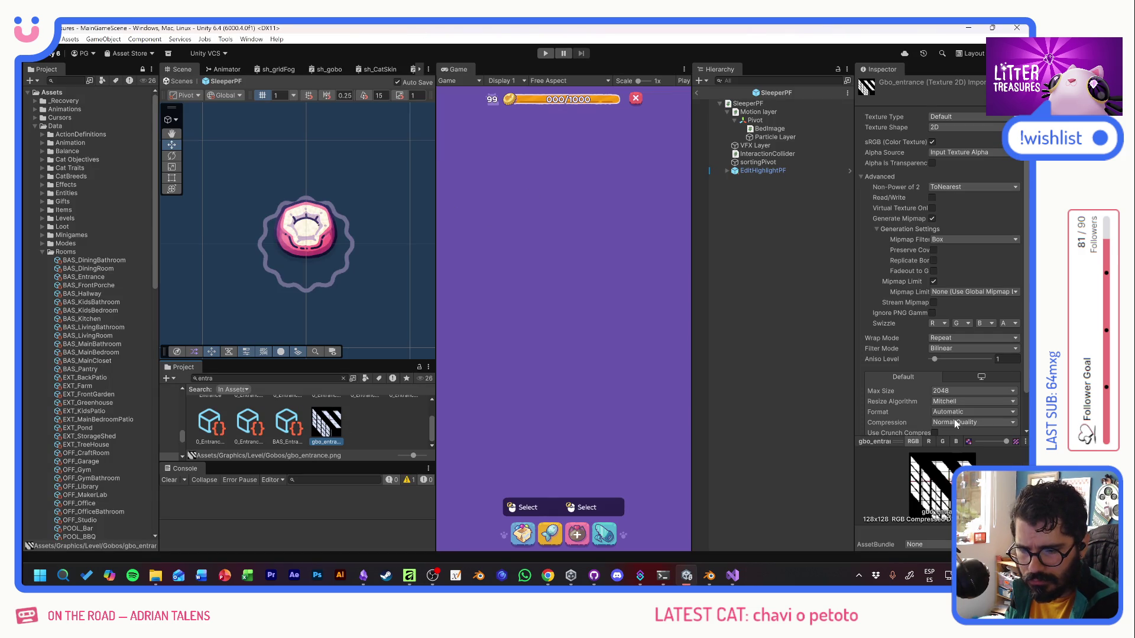
scroll(346, 417, up, 2)
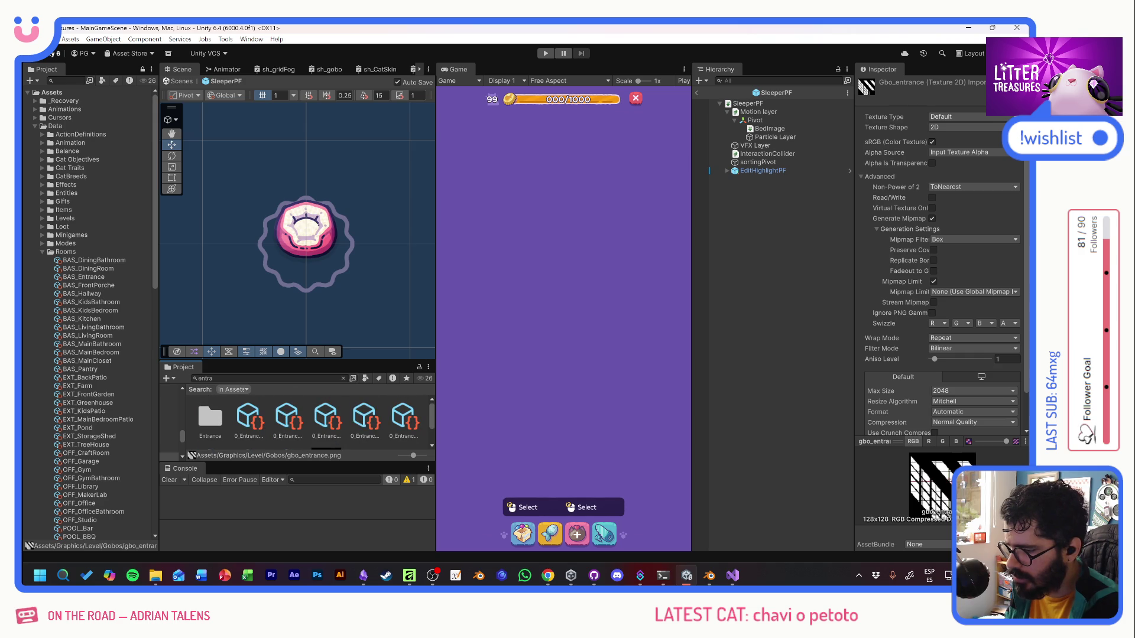
Search for gbo_windowTest, compare its texture and sprite settings, then select gbo_entrance again.
key(ctrl+f)
text(window)
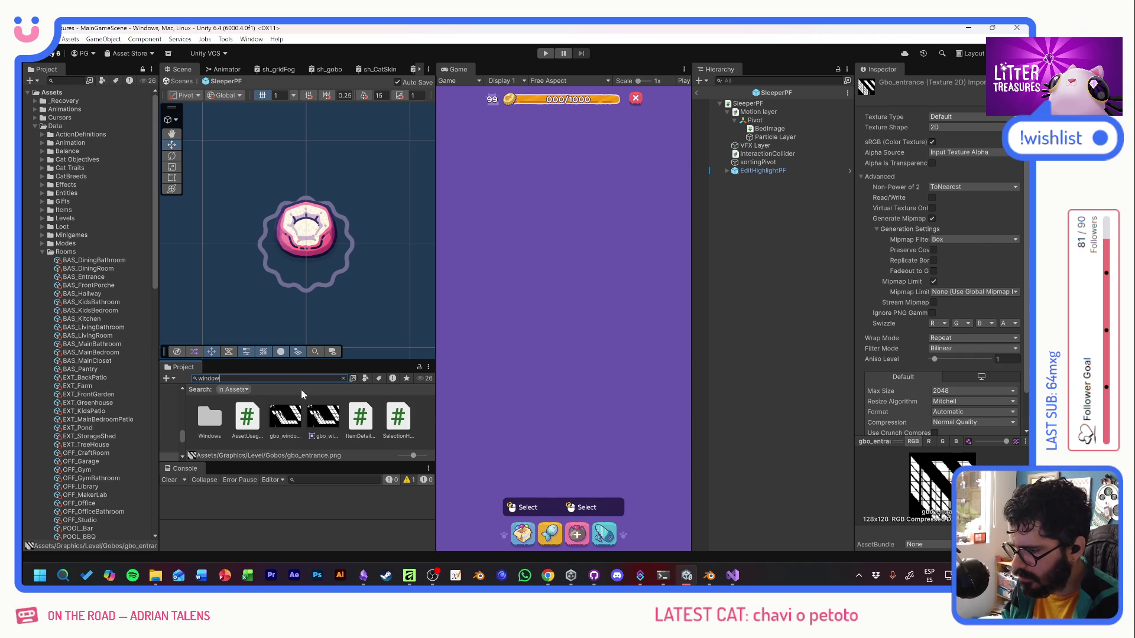
click(286, 416)
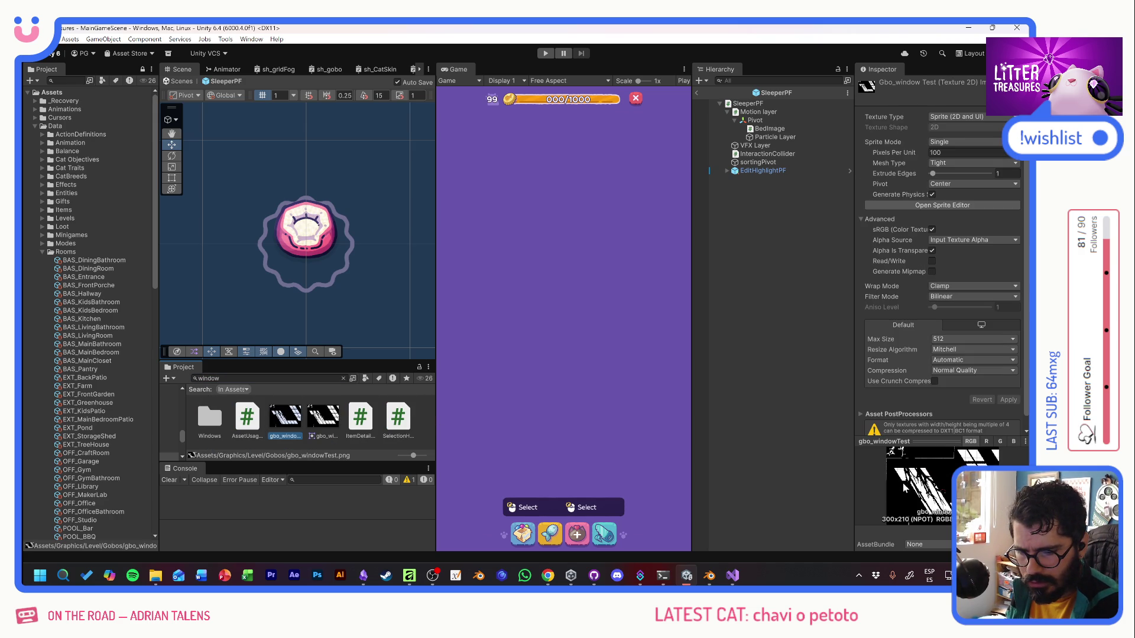
click(320, 421)
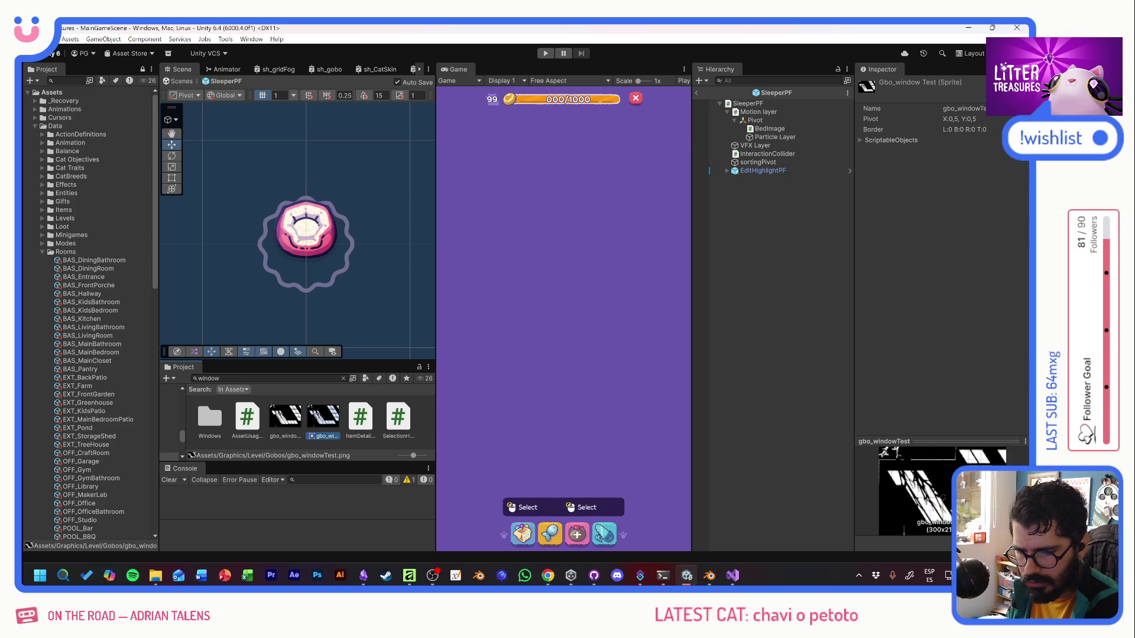
click(286, 416)
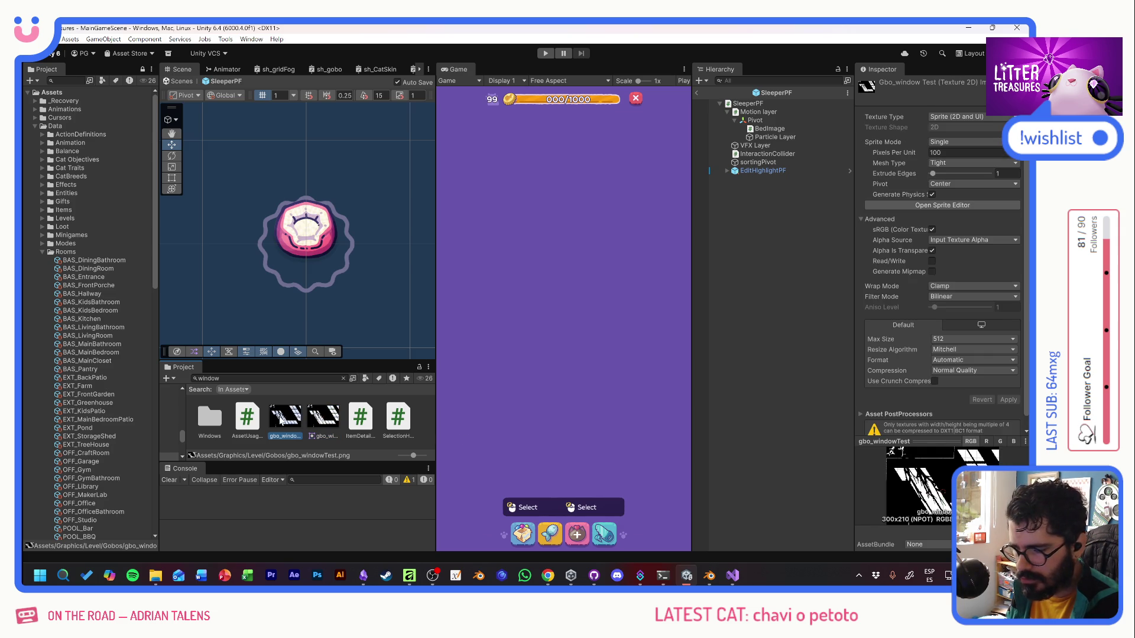
double_click(243, 379)
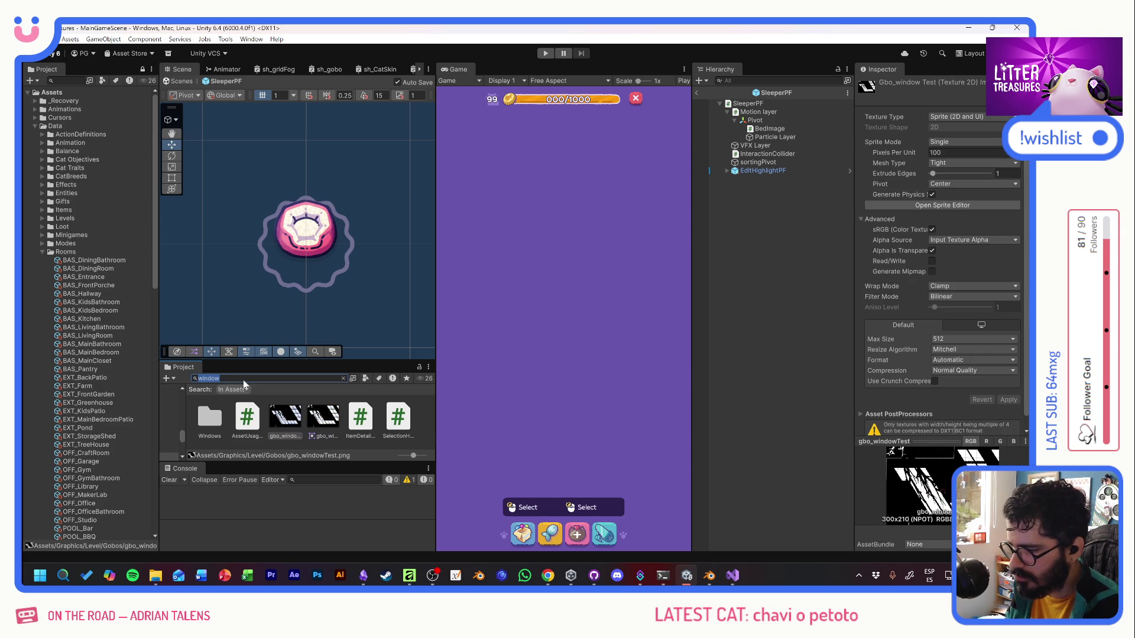
text(gbo)
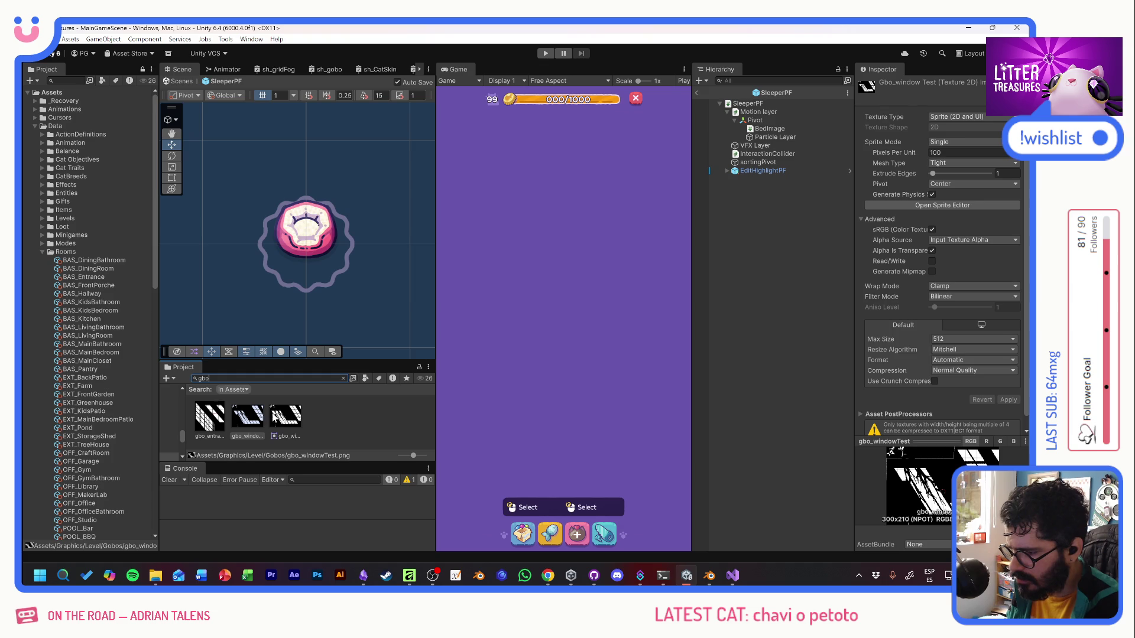
click(216, 418)
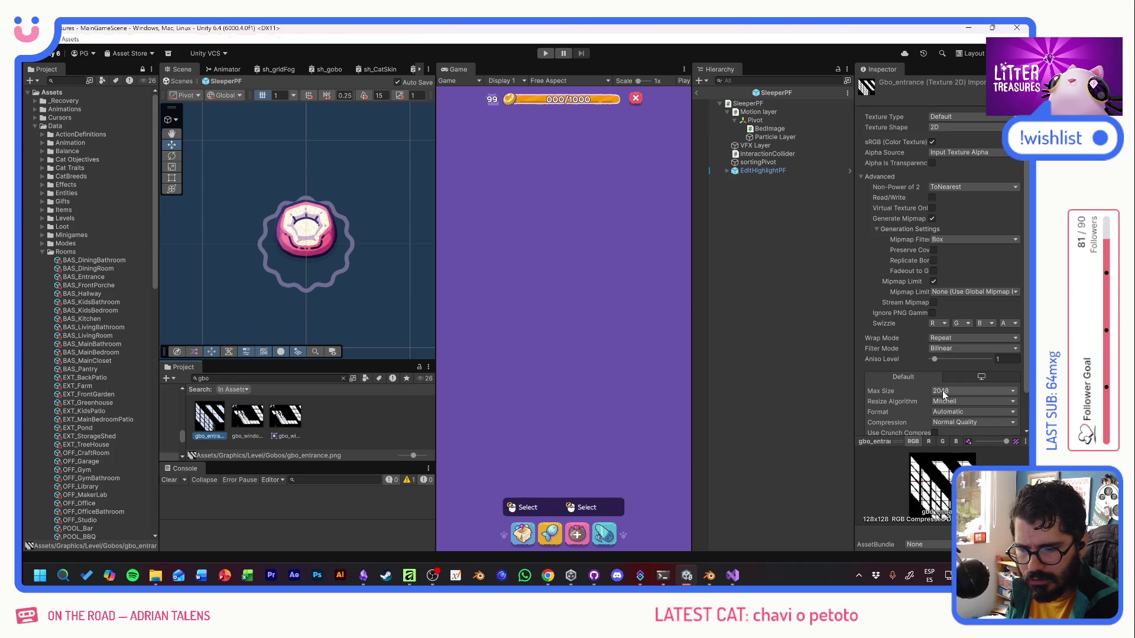
Set gbo_entrance to Max Size 512, Texture Type Sprite (2D and UI), Sprite Mode Single.
click(952, 390)
click(952, 441)
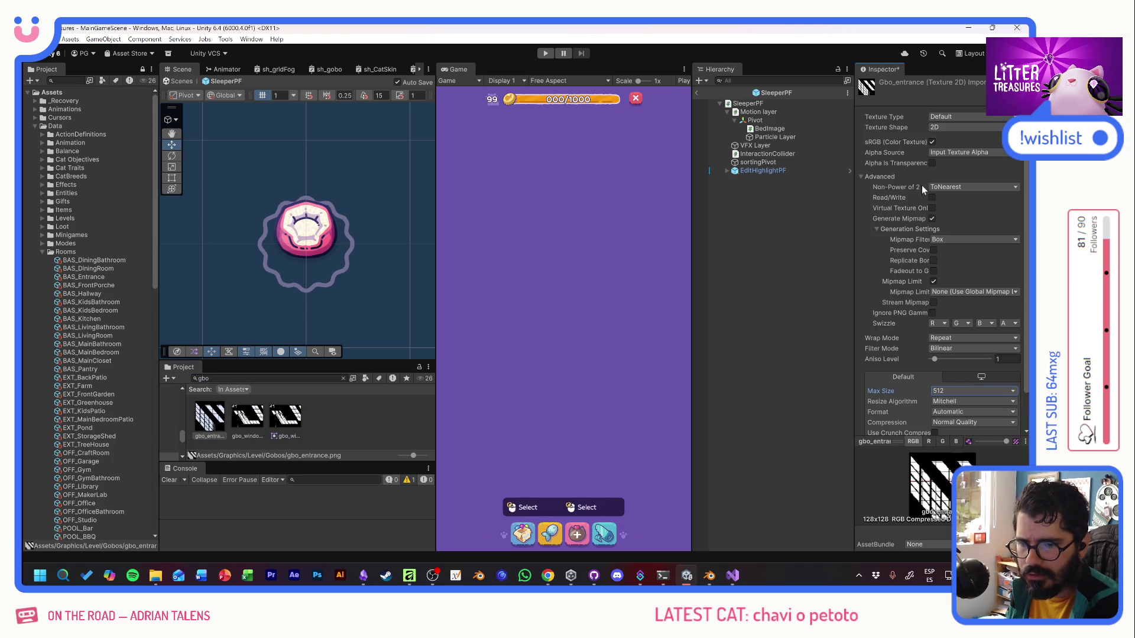
click(953, 117)
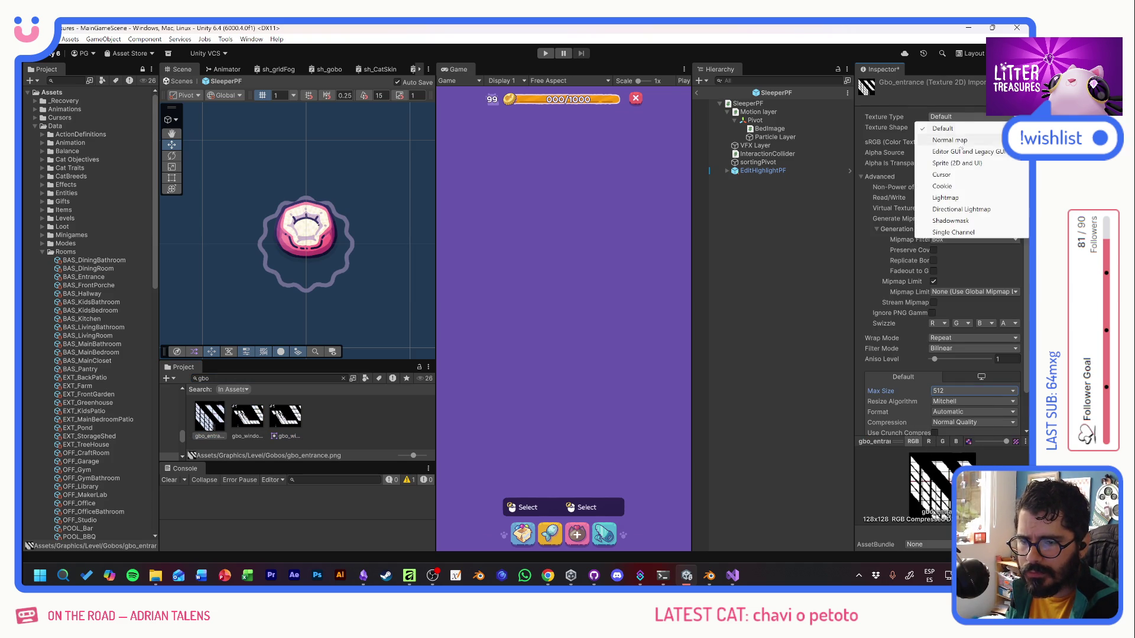
click(959, 167)
click(952, 142)
click(953, 153)
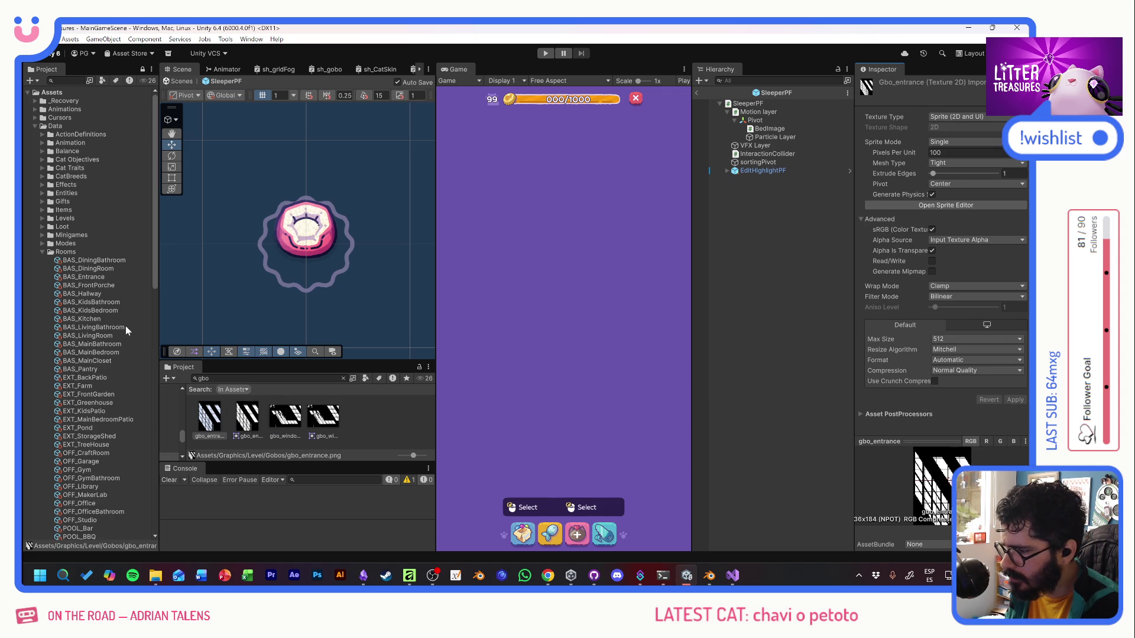
Assign gbo_entrance as the BAS_Entrance room data's Room Gobo Sprite.
click(92, 276)
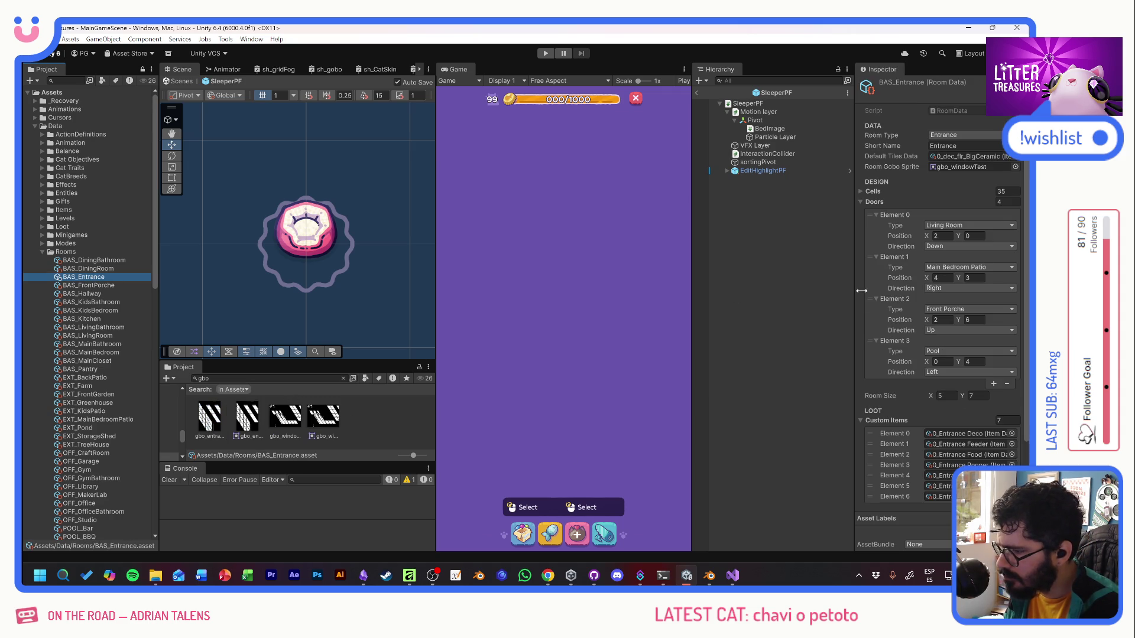
click(1015, 167)
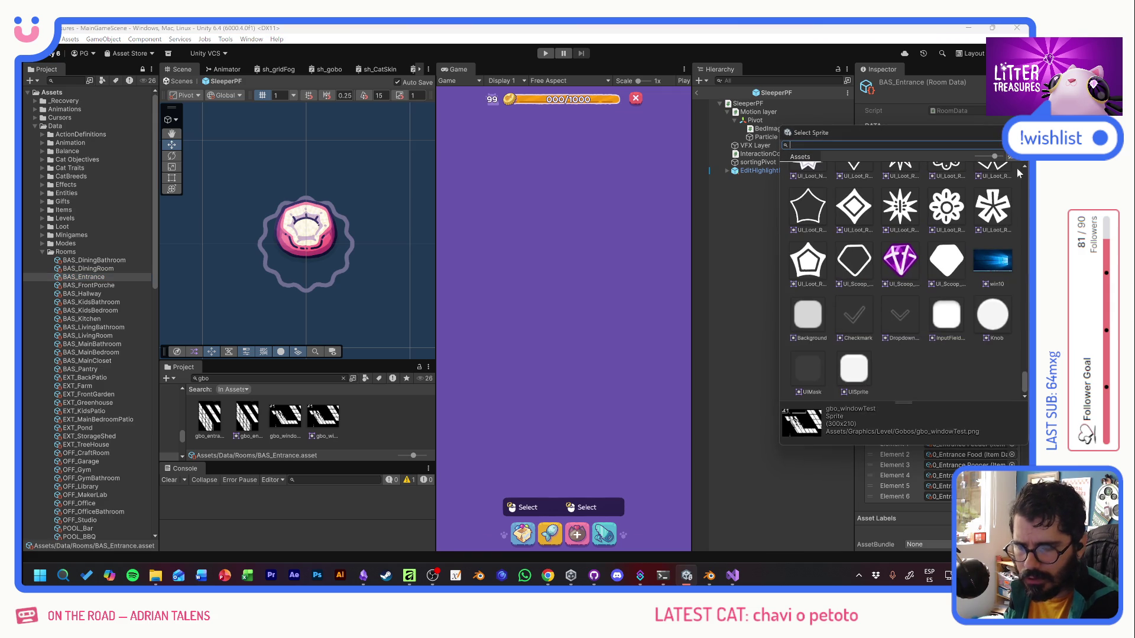
text(entra)
double_click(852, 187)
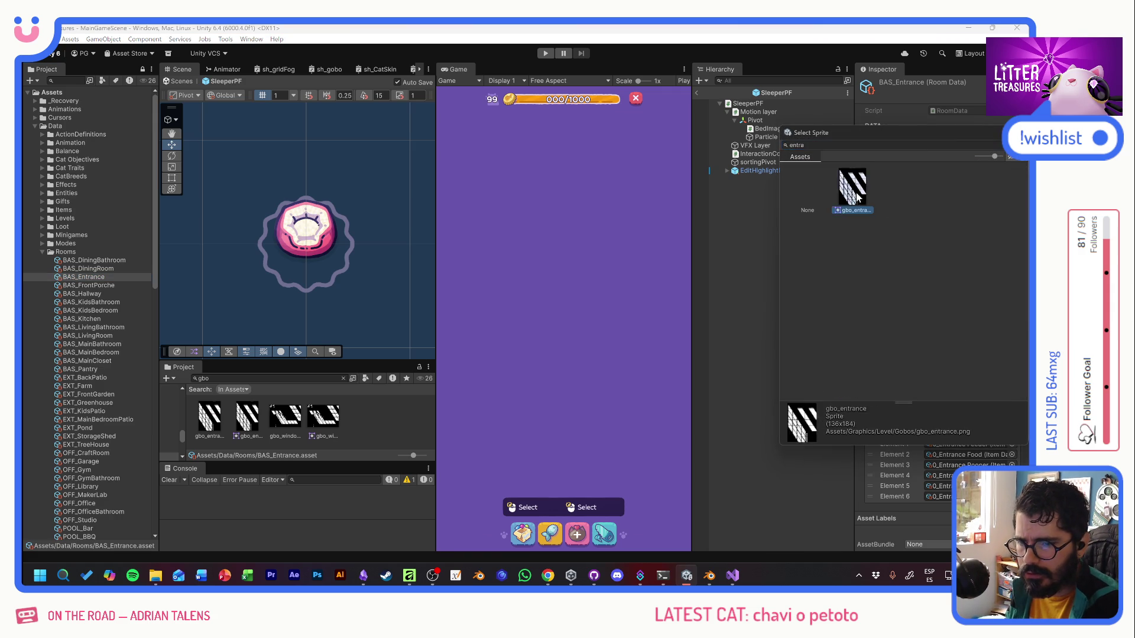
Play the game, pan over the entrance room to check the window light, then stop.
click(545, 53)
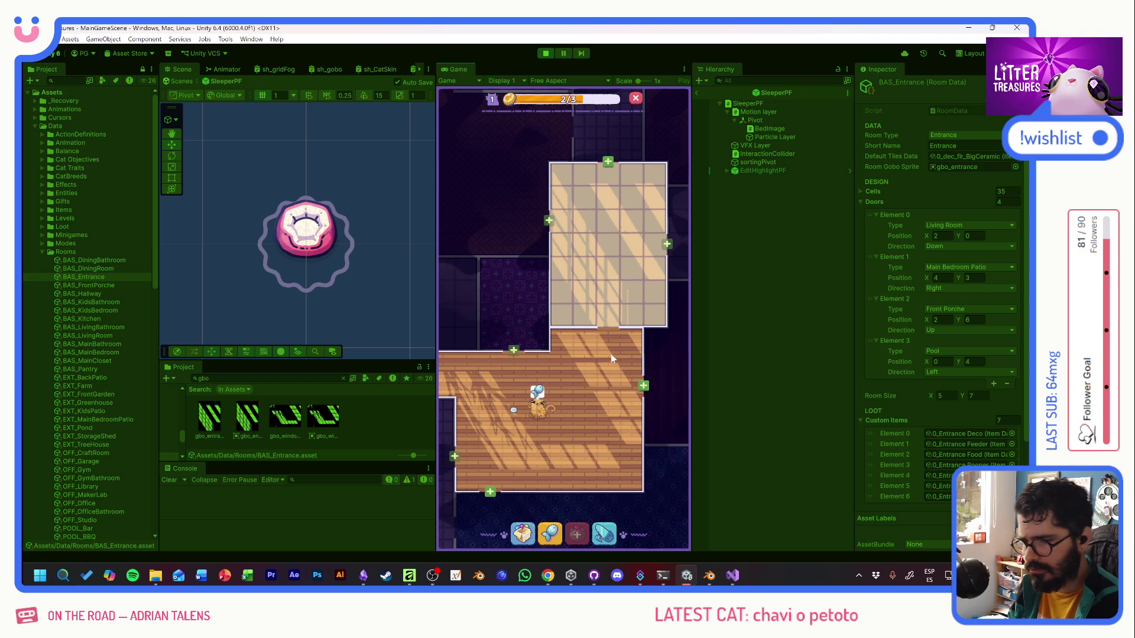
mouse_move(612, 272)
mouse_down()
mouse_move(603, 325)
mouse_move(615, 289)
mouse_up()
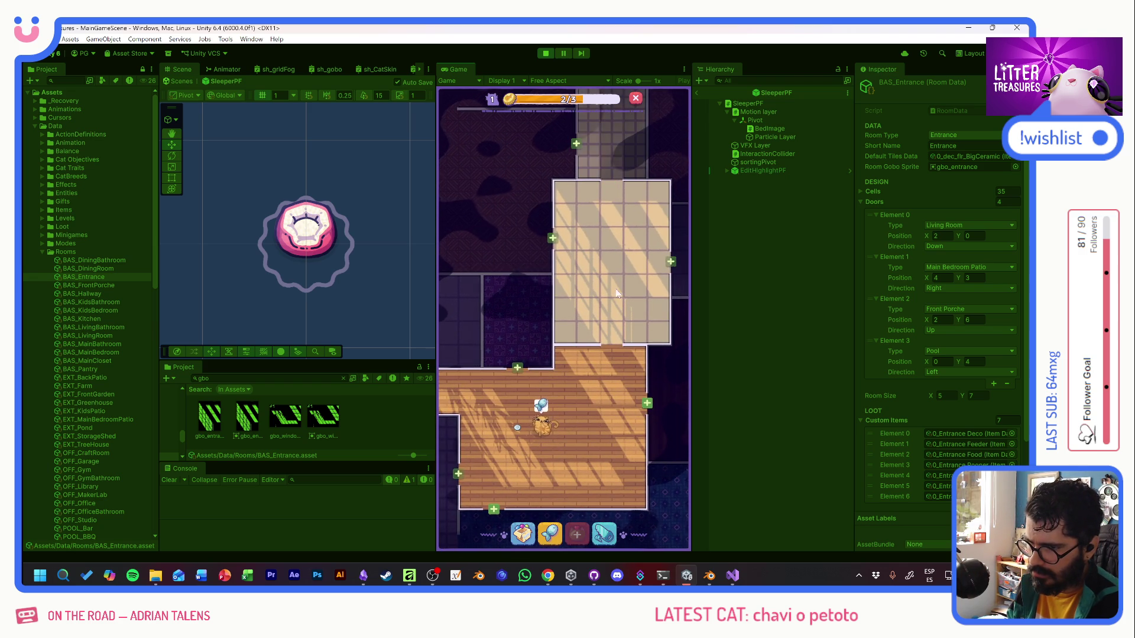
drag(615, 217, 585, 357)
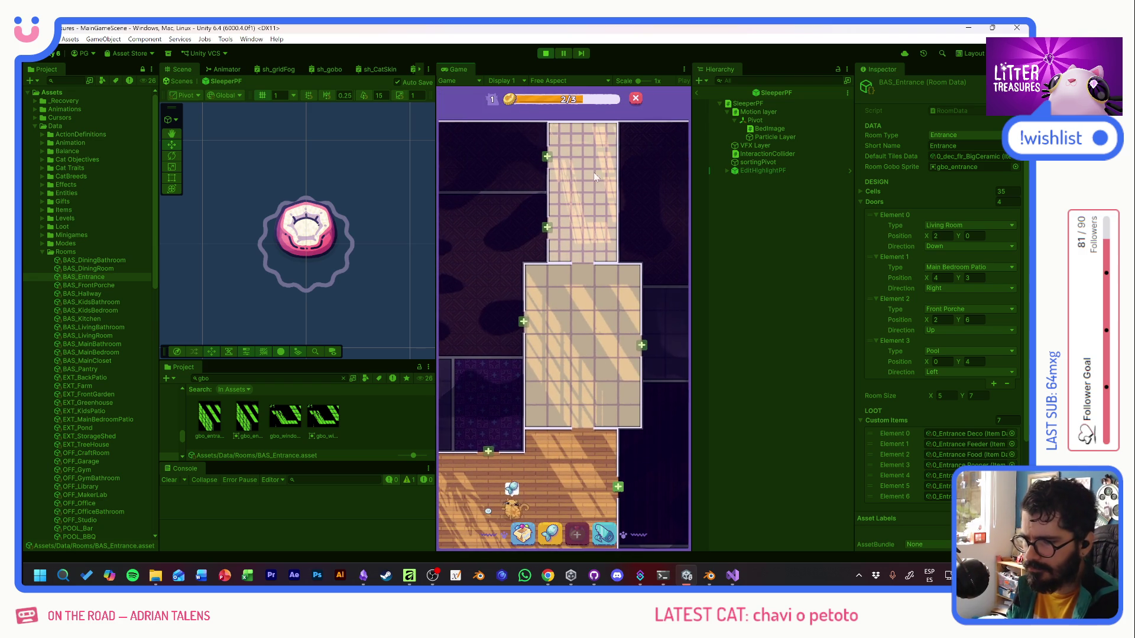
key(alt+Tab)
key(alt+Tab)
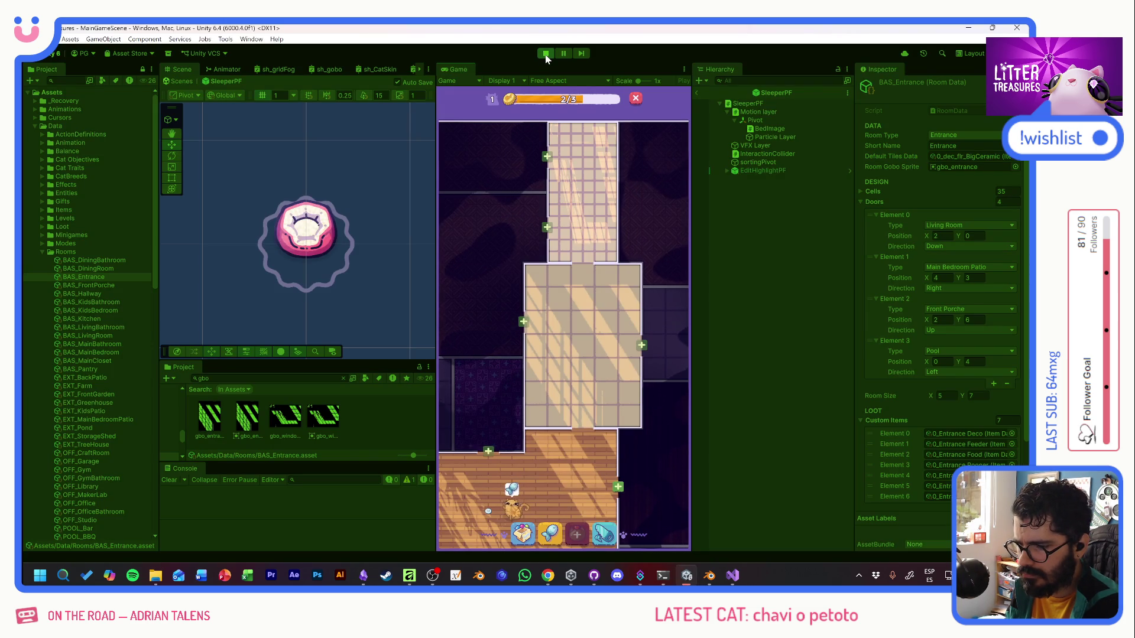
click(545, 54)
key(alt+Tab)
key(Tab)
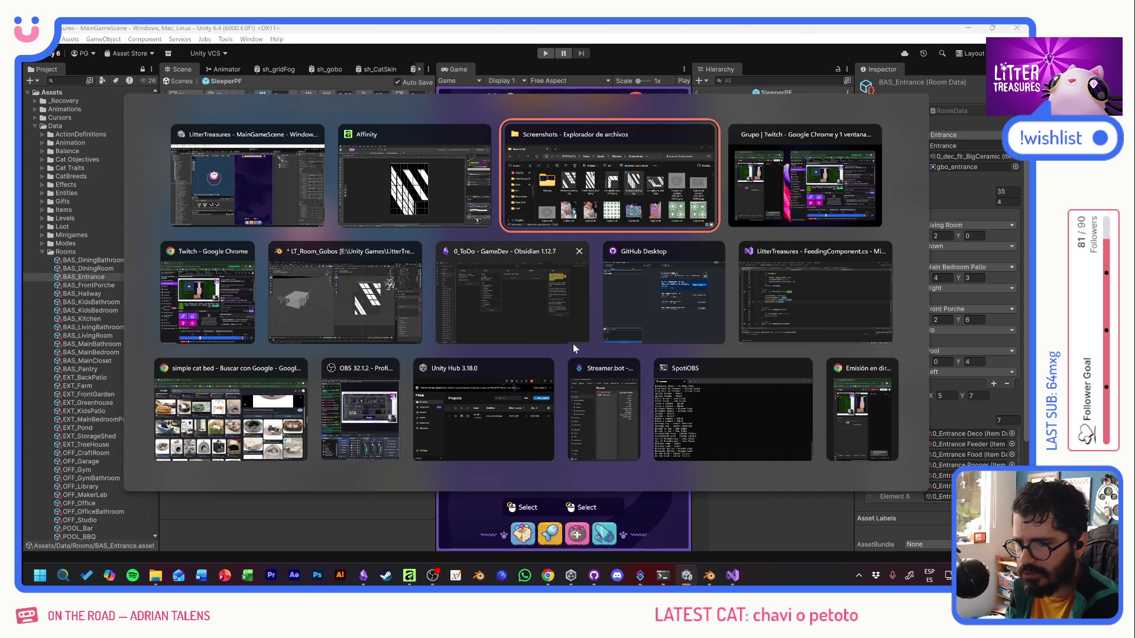
Place FrontPorche_Draft.png on the next blank page of the Affinity gobo document.
click(384, 310)
key(alt+Tab)
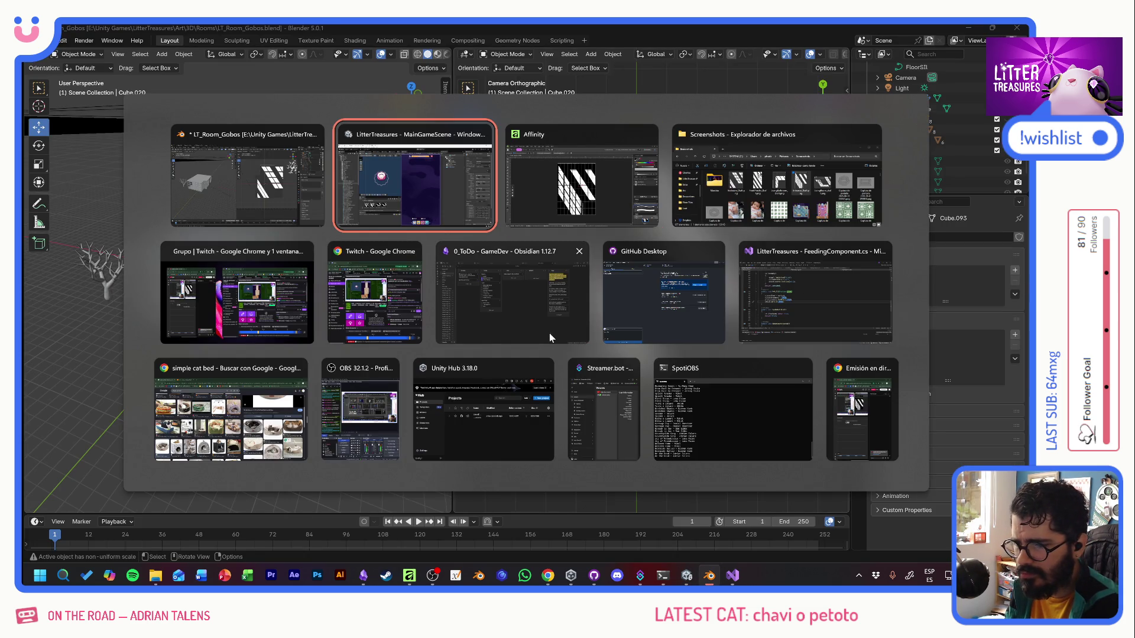
key(Tab)
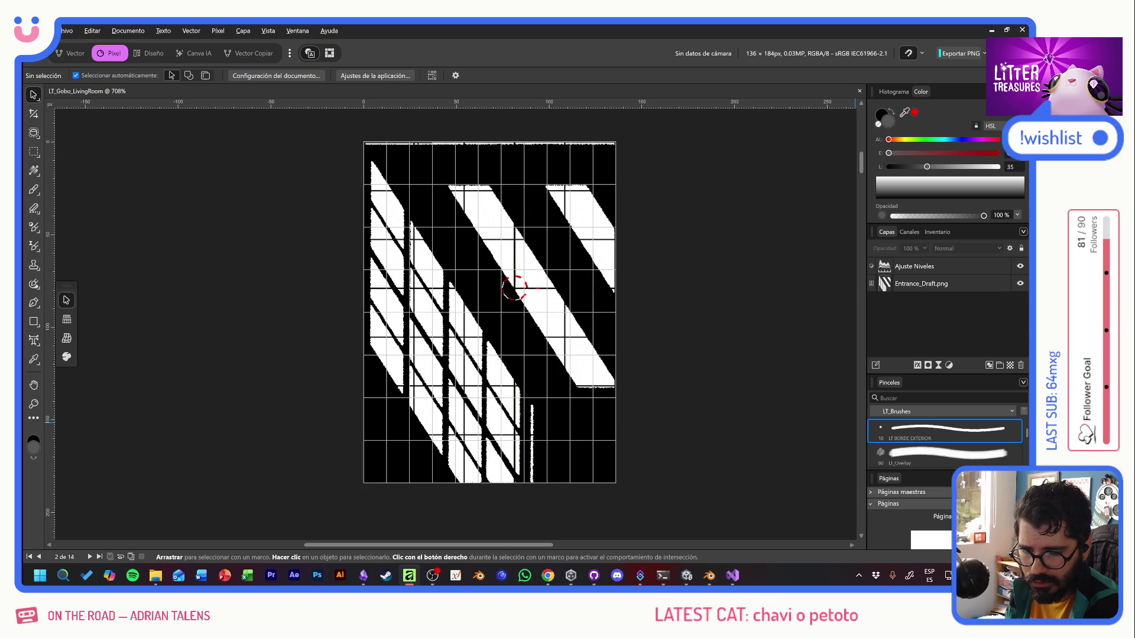
key(Page_Down)
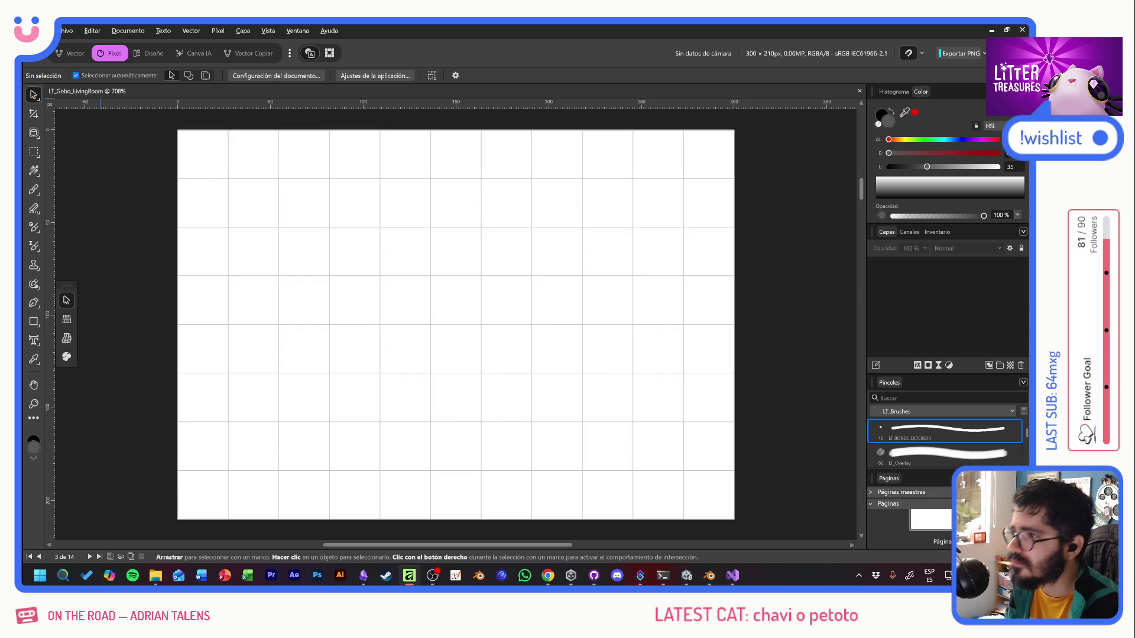
click(438, 220)
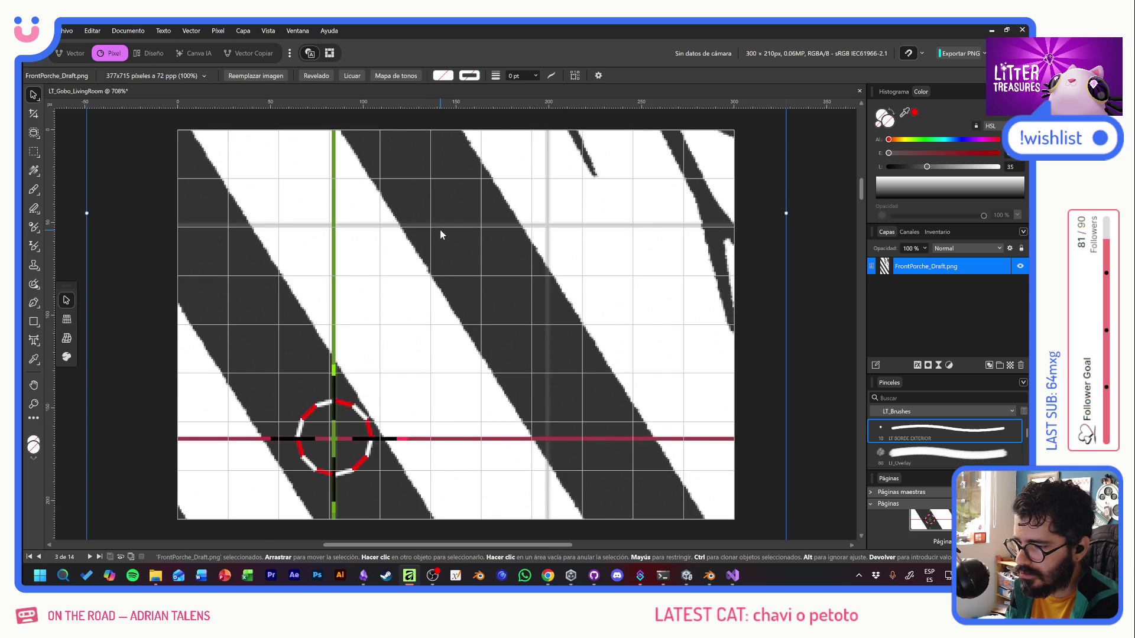
Open the BAS_FrontPorche room data in Unity, then return to the image in Affinity.
key(alt+Tab)
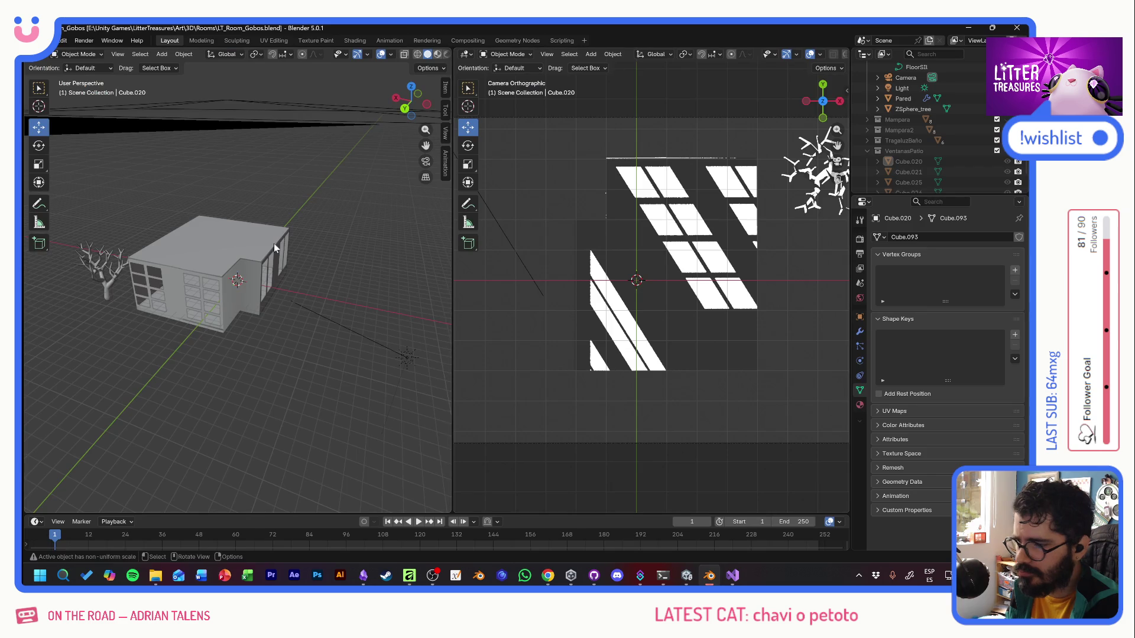
key(alt+Tab)
key(alt+Tab)
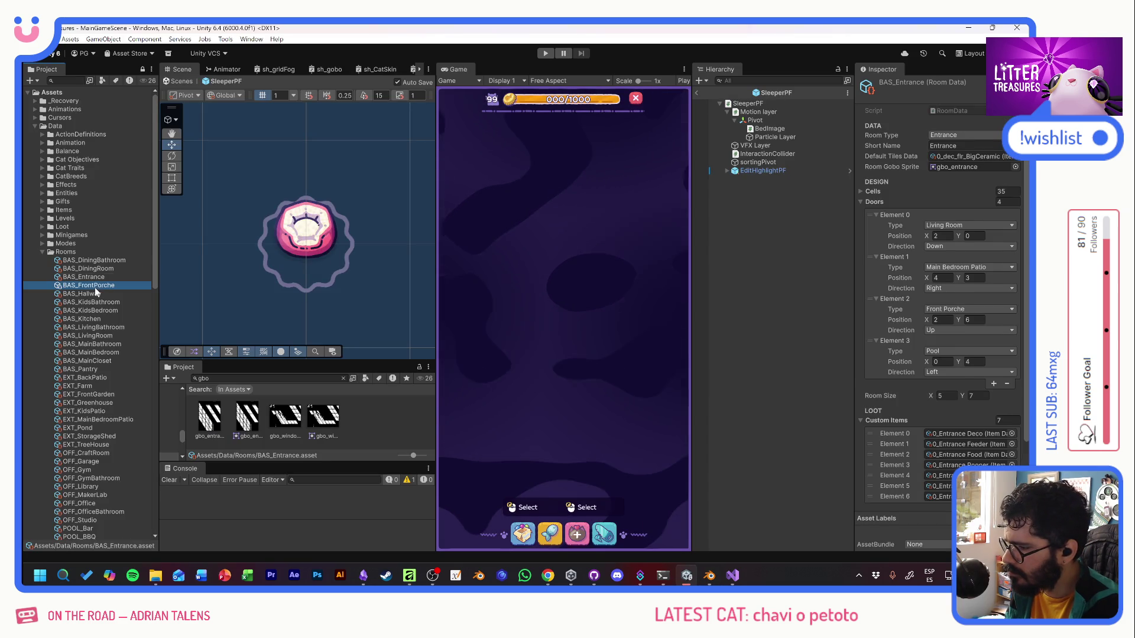
click(95, 286)
key(alt+Tab)
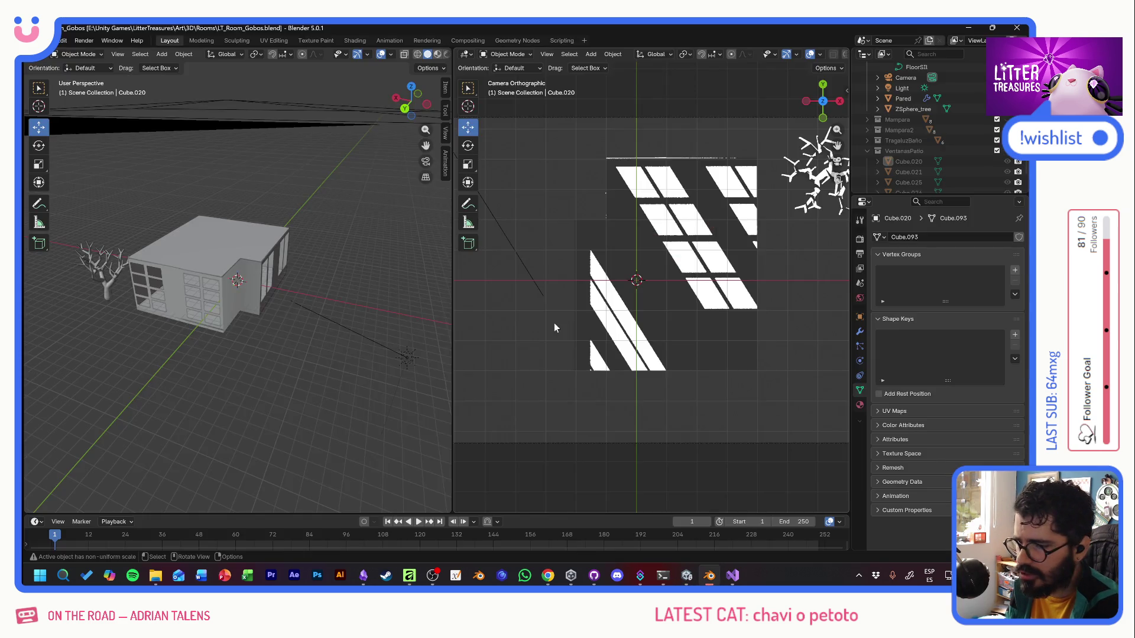
key(alt+Tab)
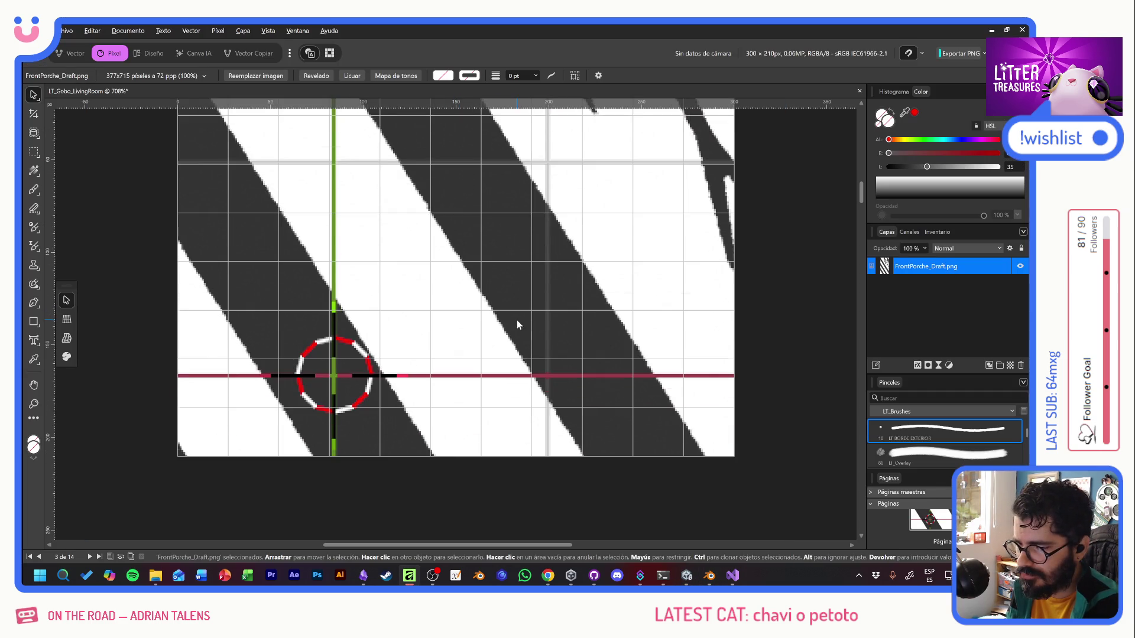
scroll(544, 329, down, 3)
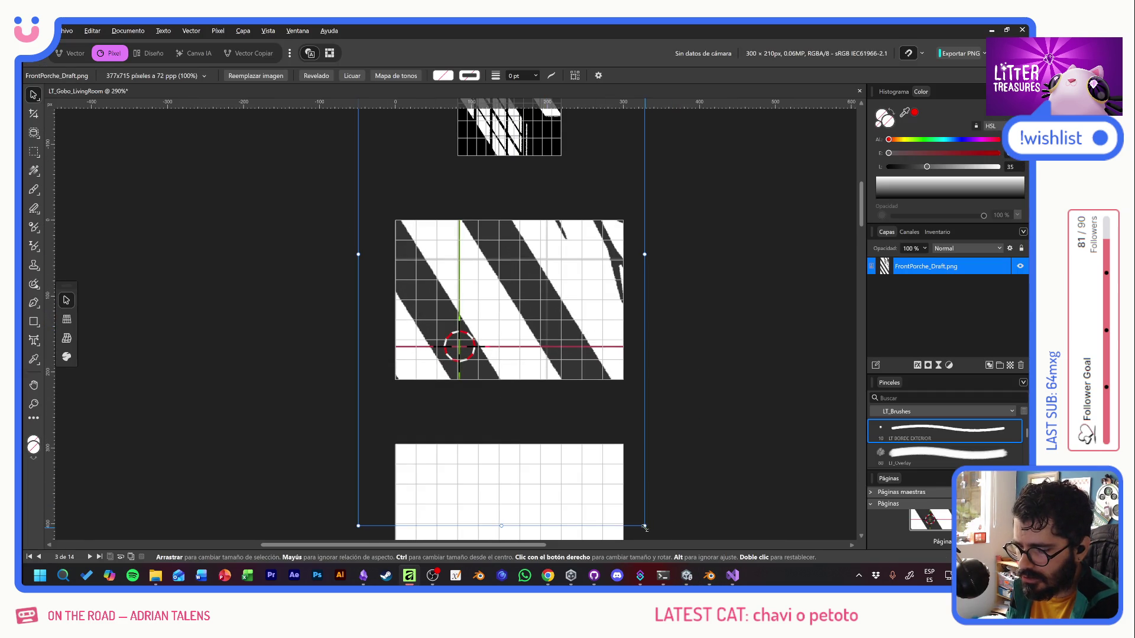
Scale the FrontPorche image down to about 90 × 170 px and move it up and left.
mouse_move(644, 525)
mouse_down()
mouse_move(623, 476)
mouse_move(446, 273)
mouse_move(542, 327)
mouse_move(612, 343)
mouse_move(526, 304)
mouse_move(537, 334)
mouse_move(528, 326)
mouse_move(521, 224)
mouse_move(484, 245)
mouse_move(581, 389)
mouse_move(556, 364)
mouse_move(572, 346)
mouse_move(549, 333)
mouse_move(541, 305)
mouse_up()
scroll(528, 348, up, 2)
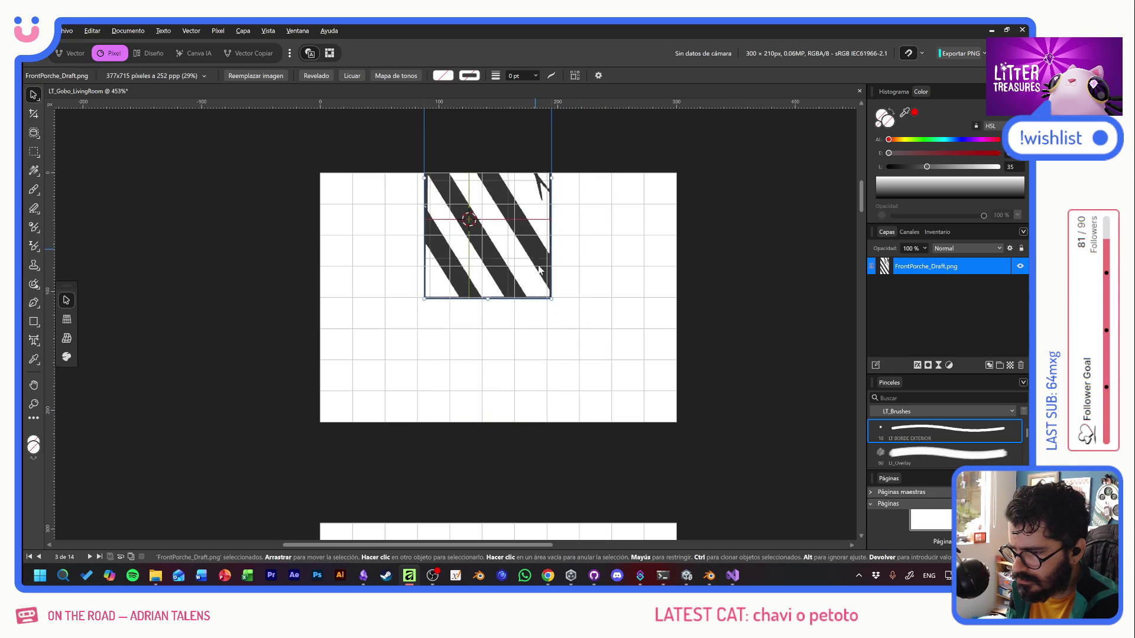
double_click(538, 182)
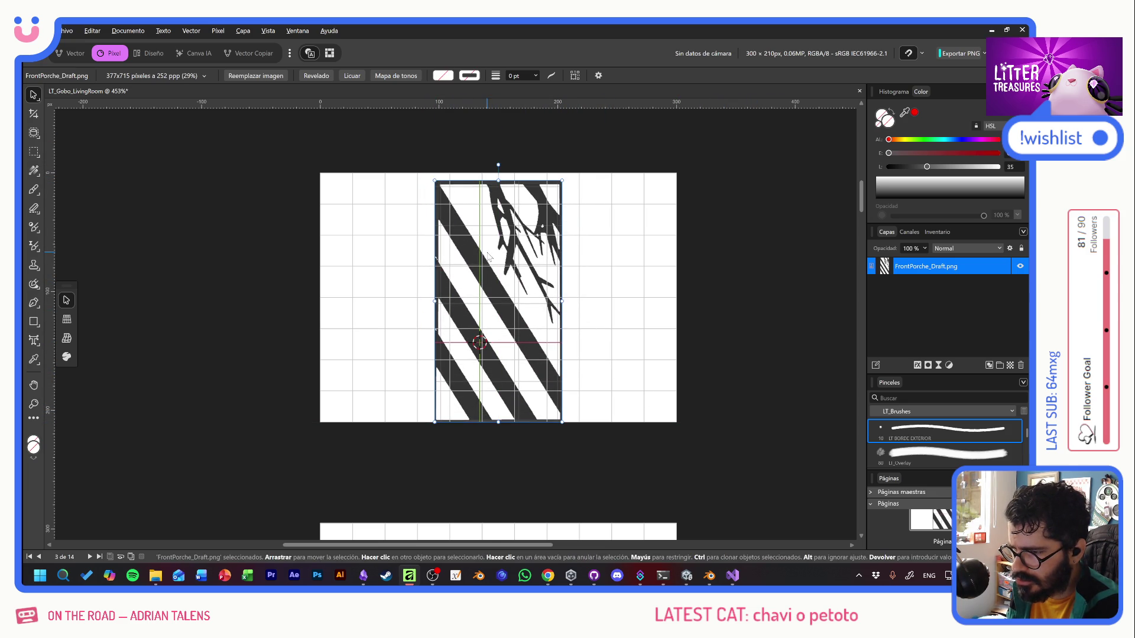
drag(562, 180, 554, 244)
scroll(507, 290, up, 3)
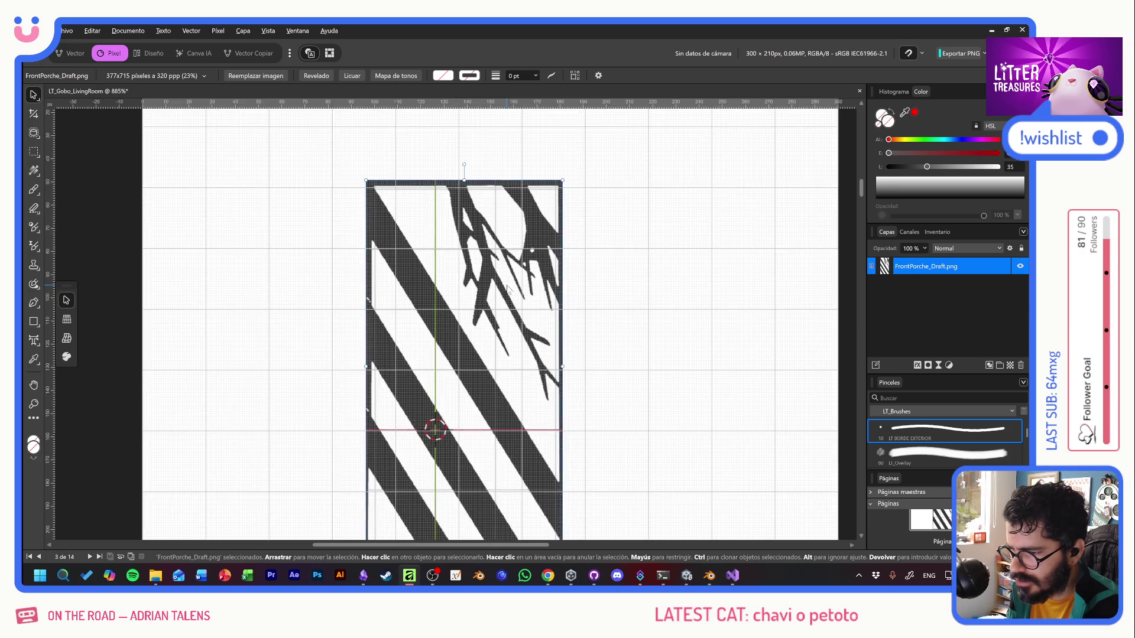
scroll(507, 290, down, 1)
mouse_move(487, 292)
mouse_down()
mouse_move(460, 289)
mouse_move(496, 305)
mouse_up()
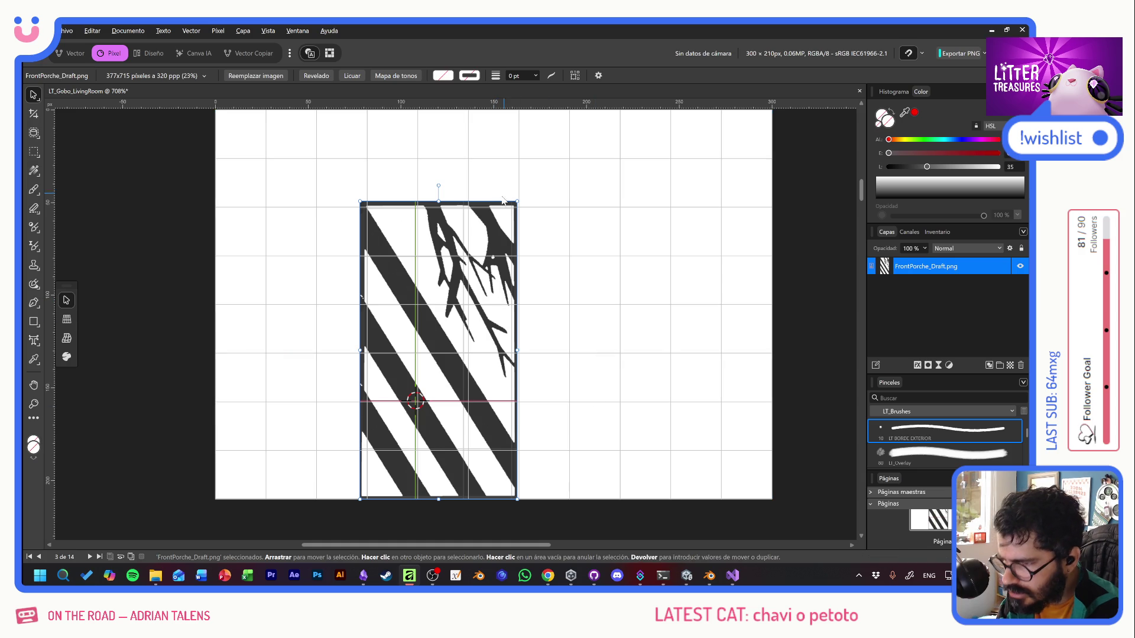
drag(523, 199, 525, 196)
Nudge the strip into place spanning the page height, left of centre, then deselect it.
key(Left)
key(Down)
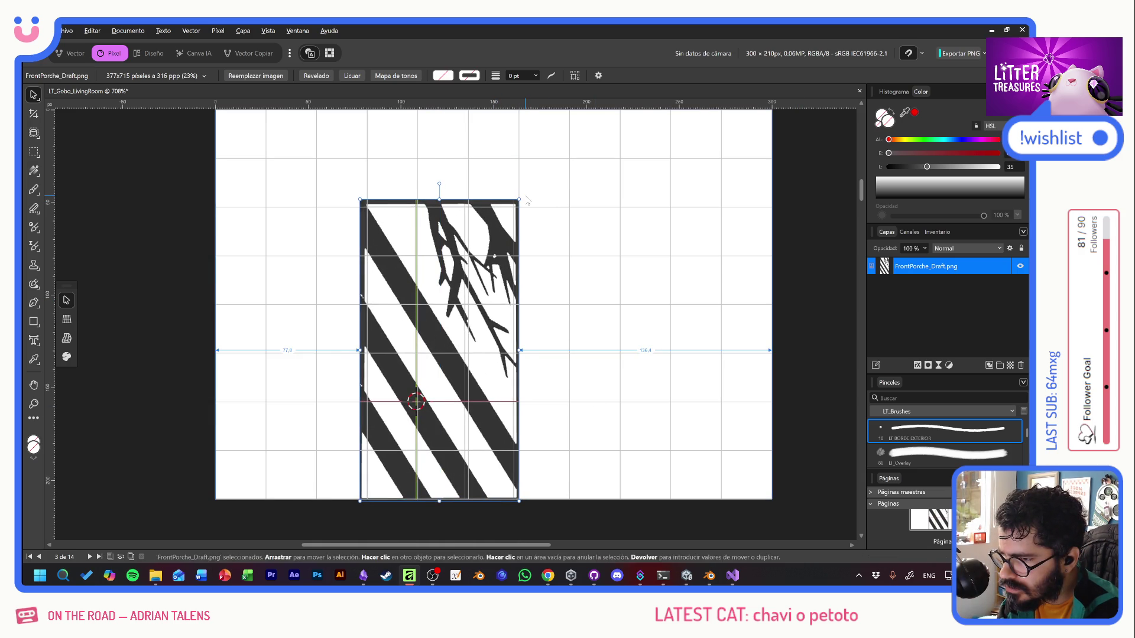
key(Down)
key(Down)
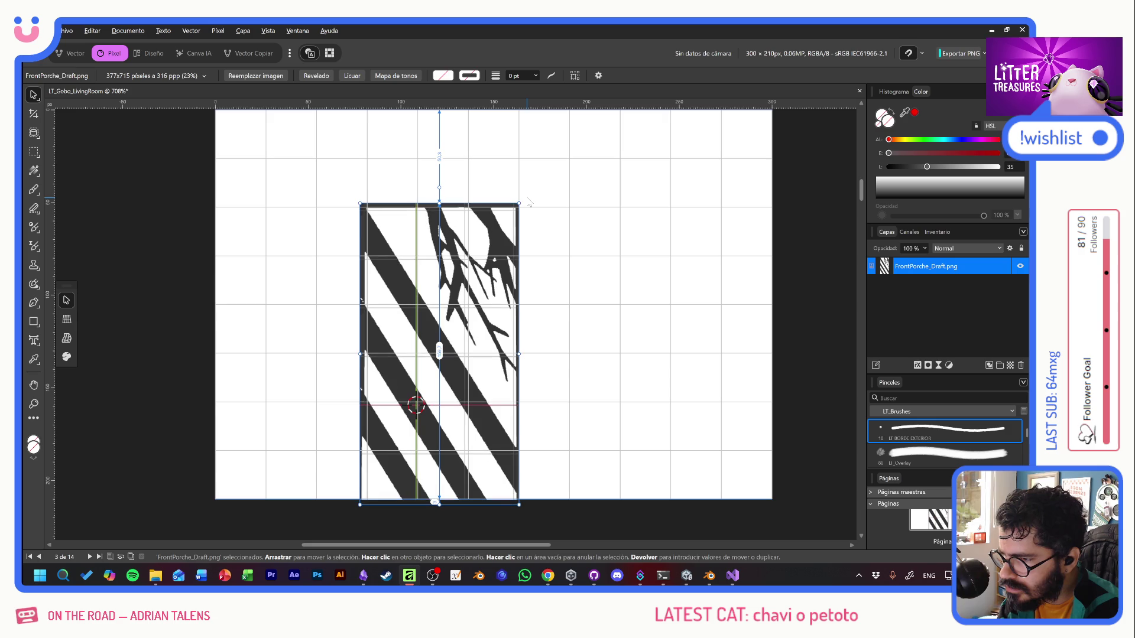
key(Right)
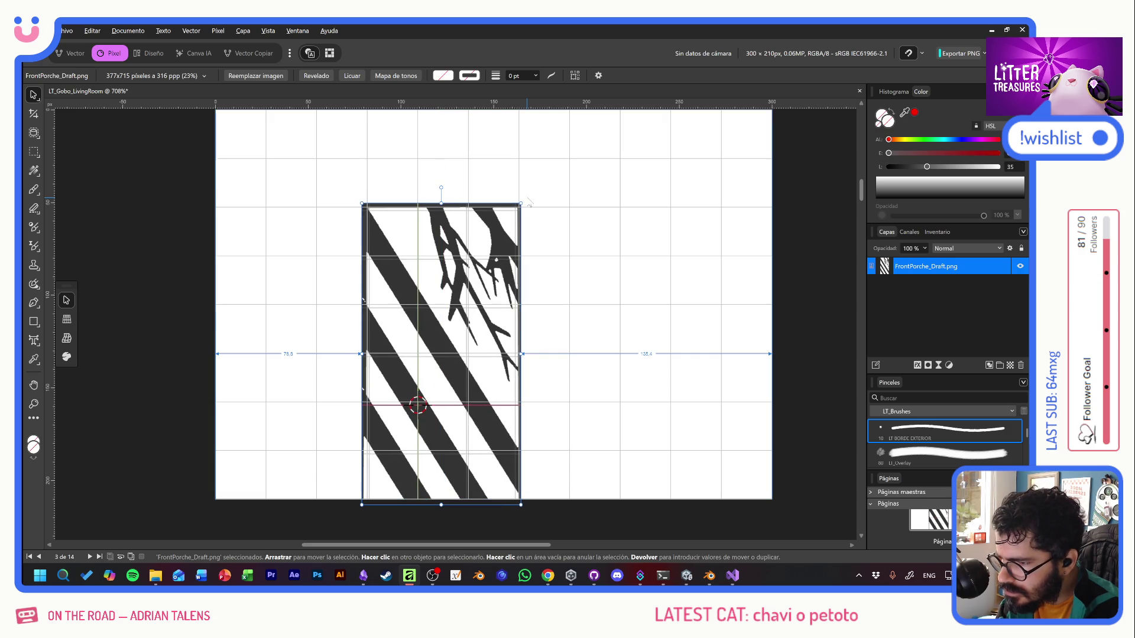
key(Down)
key(Up)
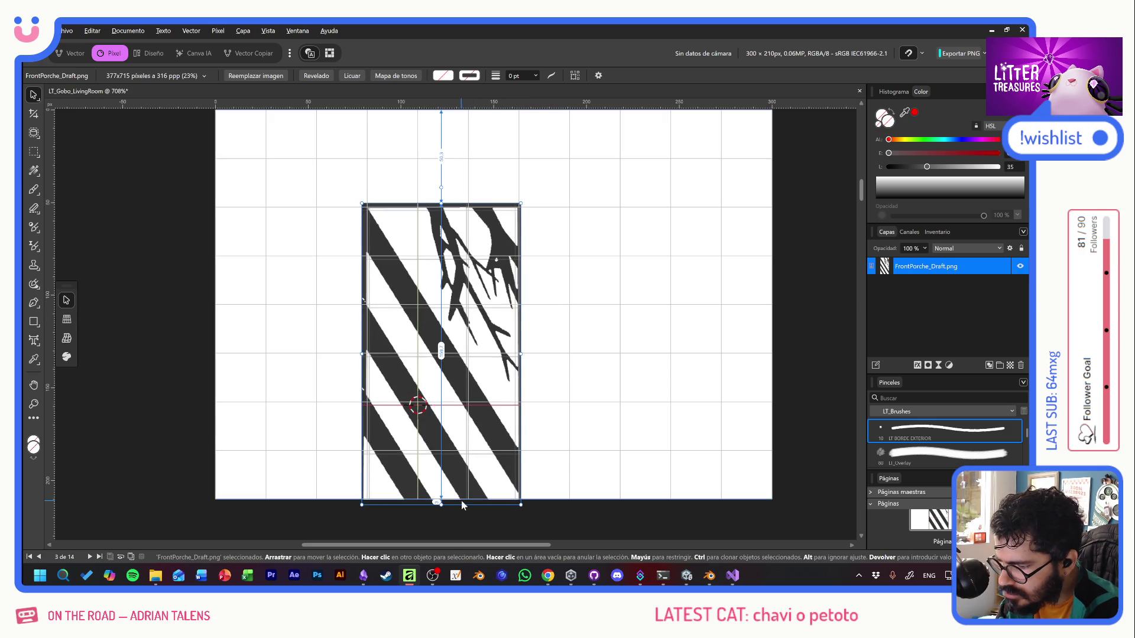
key(Right)
key(Left)
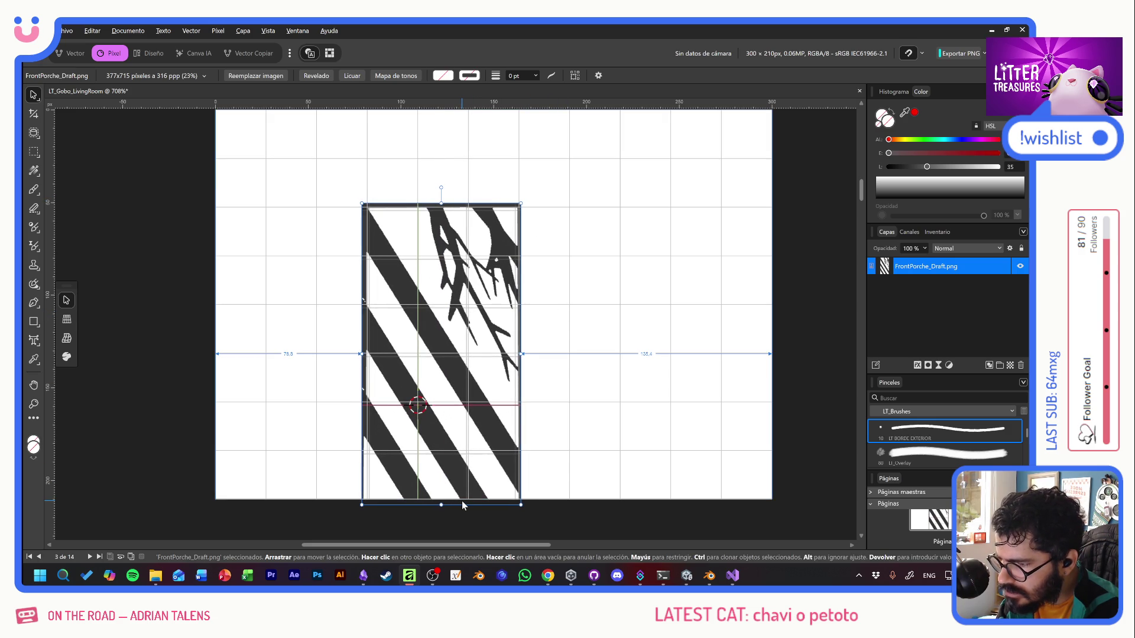
key(Up)
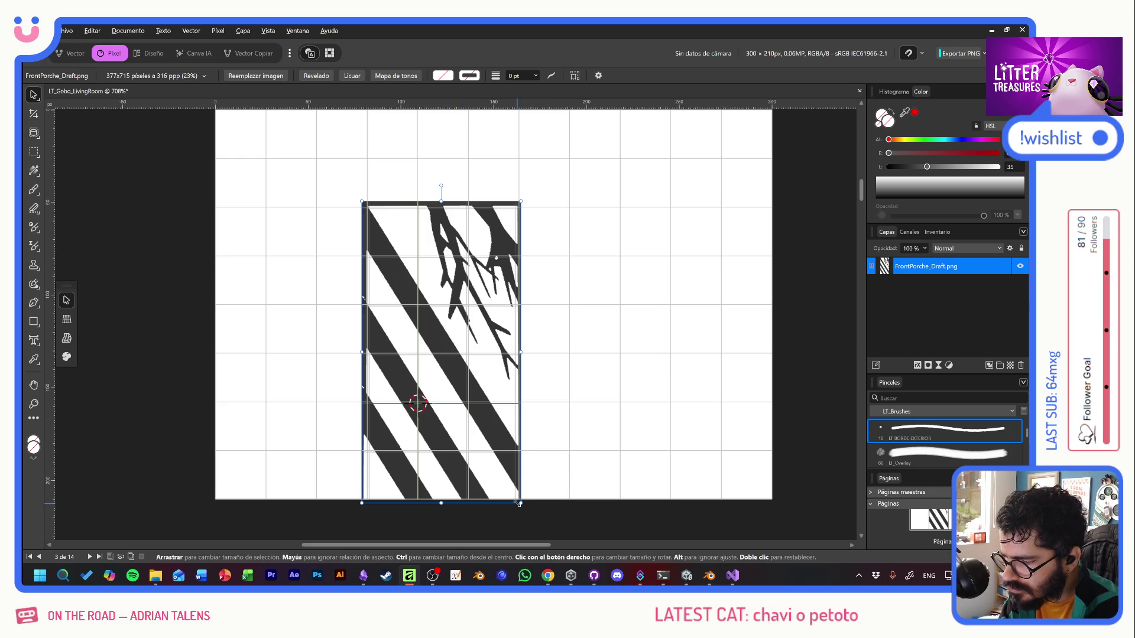
click(902, 350)
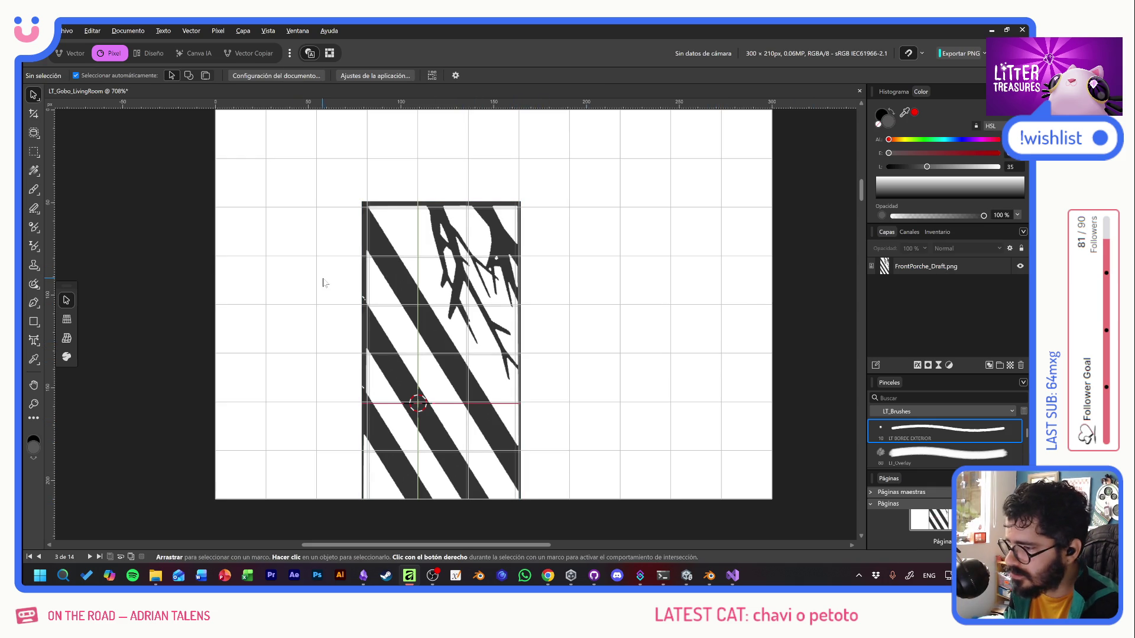
Crop the page's left, right and top down to the striped window pattern, leaving 82 × 157 px.
key(c)
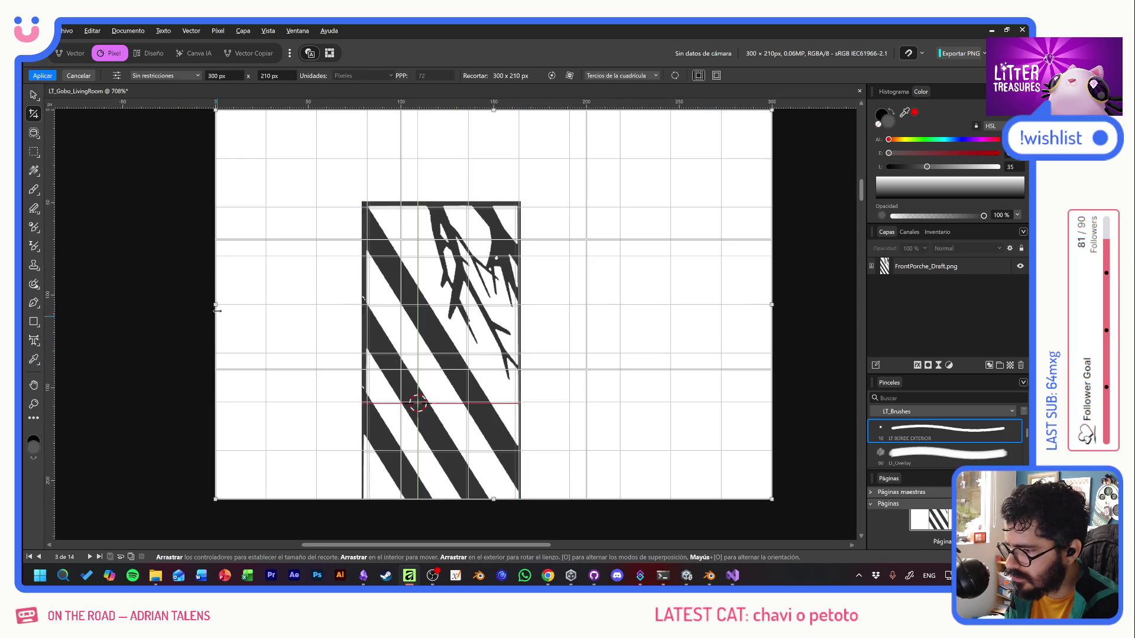
drag(217, 310, 367, 303)
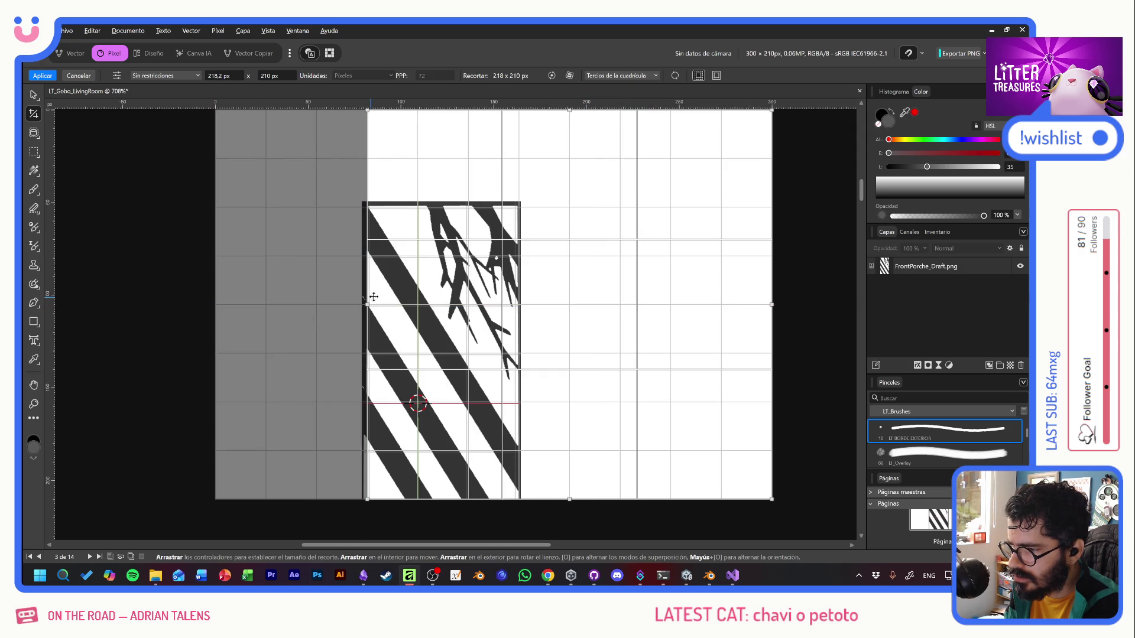
drag(772, 303, 519, 304)
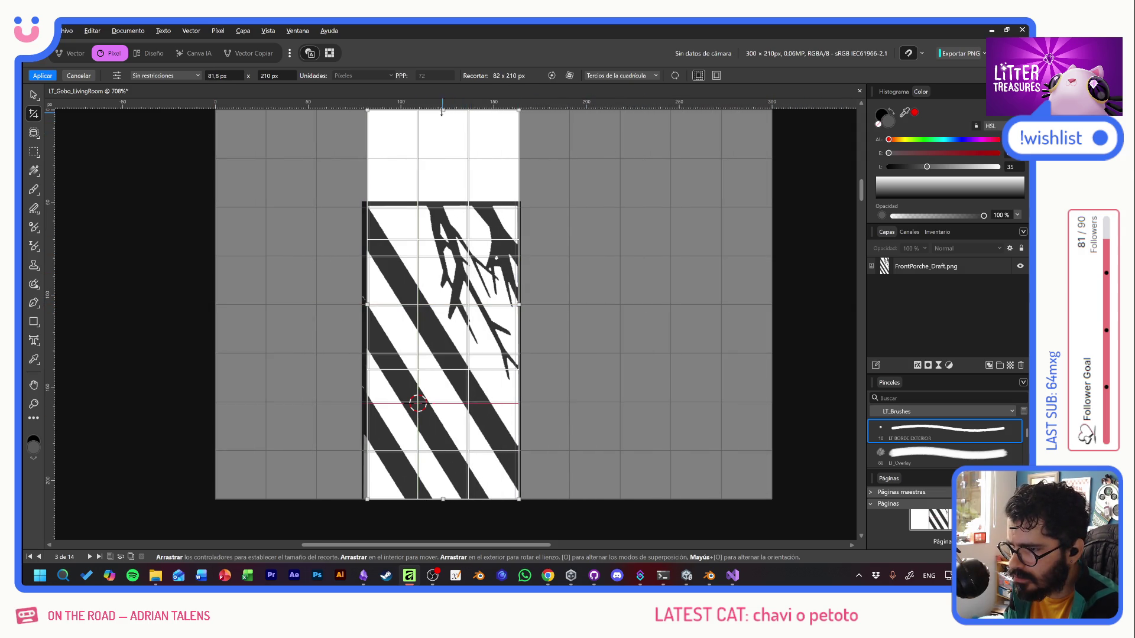
drag(442, 110, 461, 208)
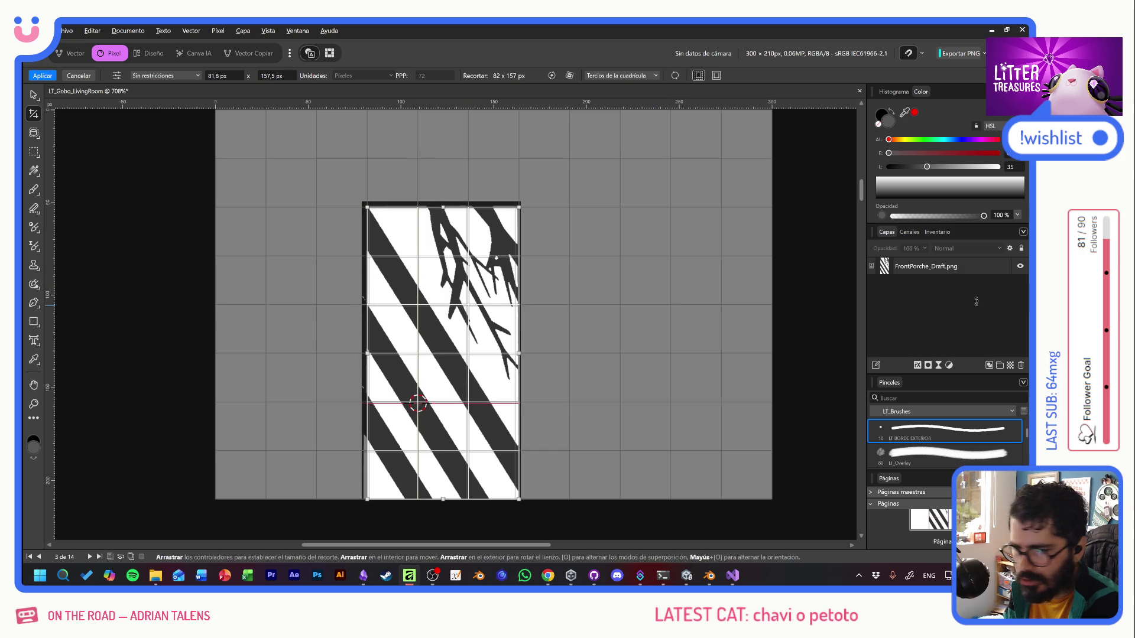
key(Return)
Pan the canvas and select the FrontPorche_Draft.png image layer.
key(h)
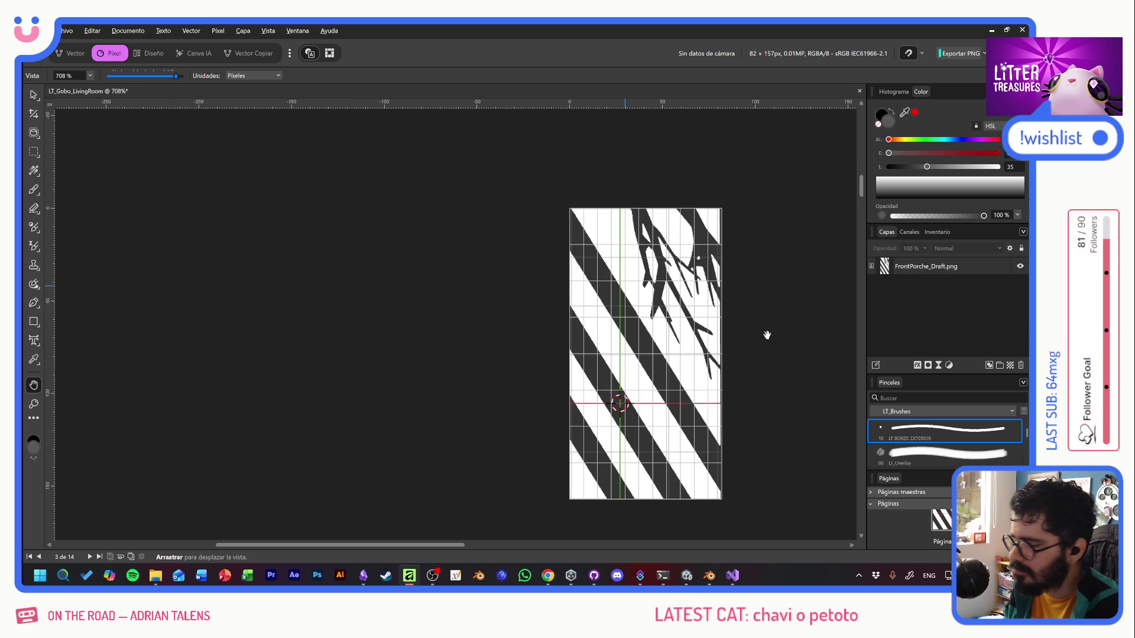
drag(704, 351, 452, 337)
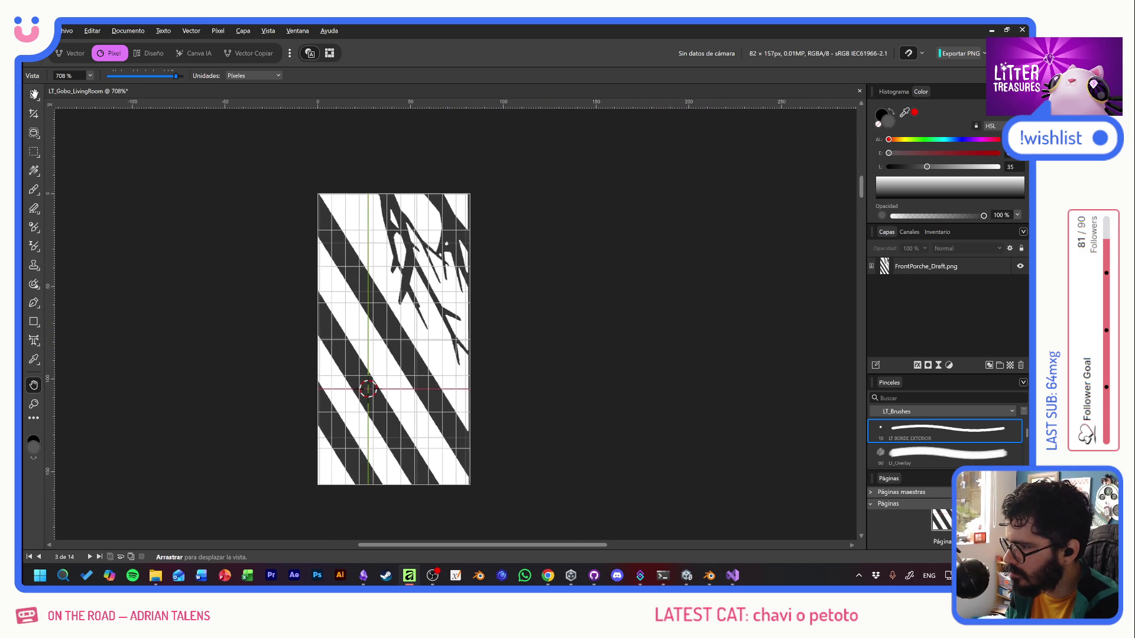
key(v)
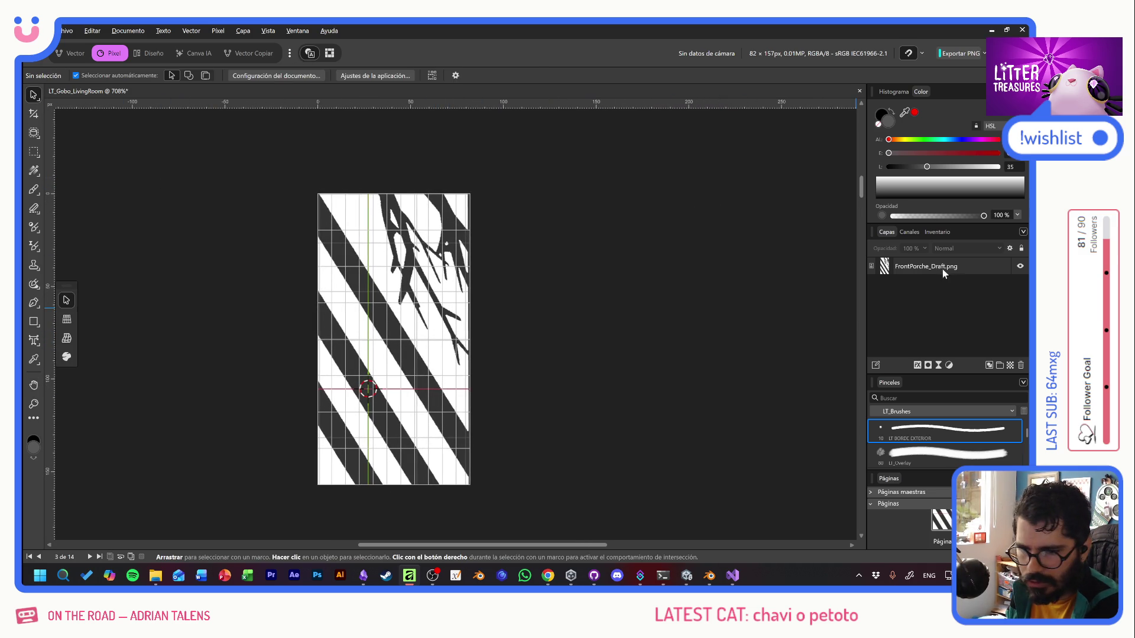
click(946, 273)
Add a Levels adjustment with black level 67% and gamma 0,067 to blacken the grey stripes.
click(948, 366)
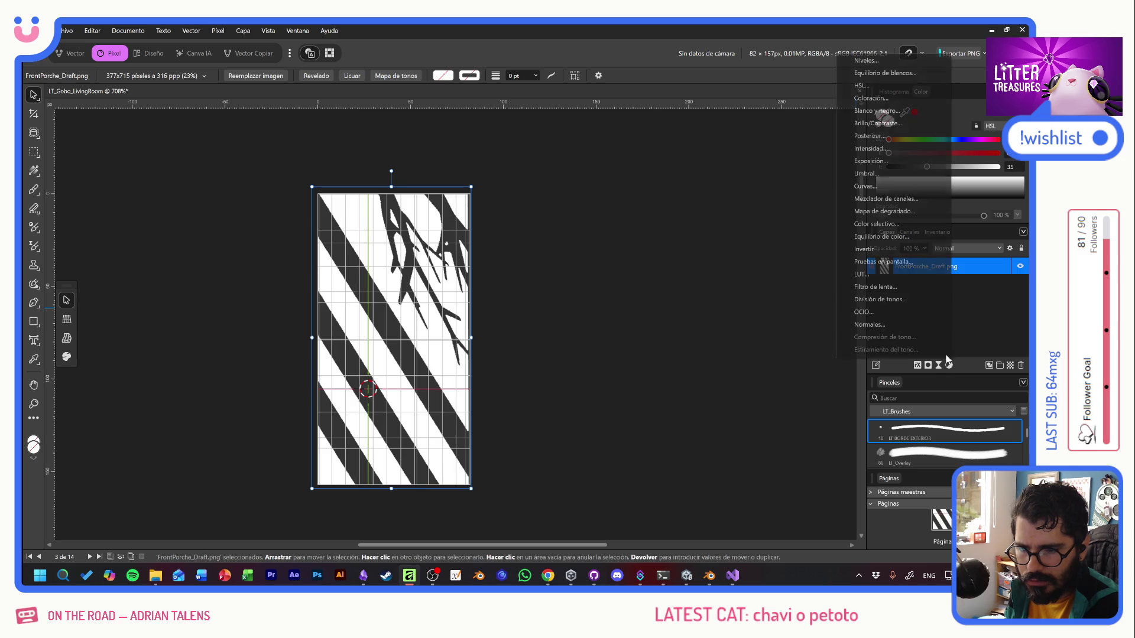
click(889, 65)
mouse_move(634, 413)
mouse_down()
mouse_move(809, 414)
mouse_move(764, 412)
mouse_move(795, 412)
mouse_move(774, 410)
mouse_up()
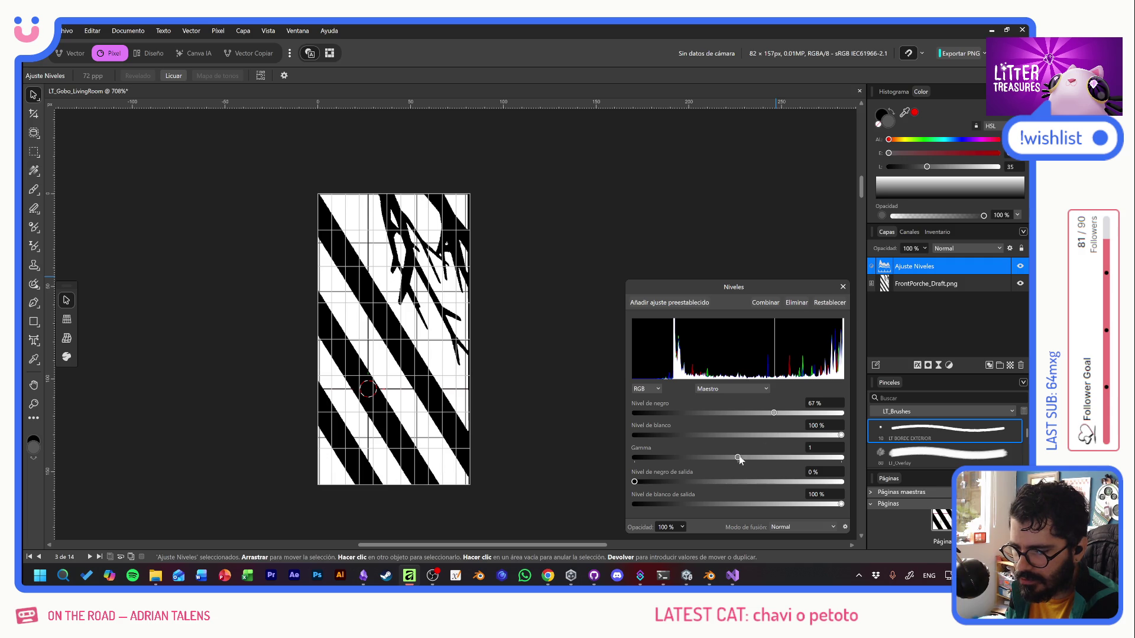
drag(738, 458, 642, 458)
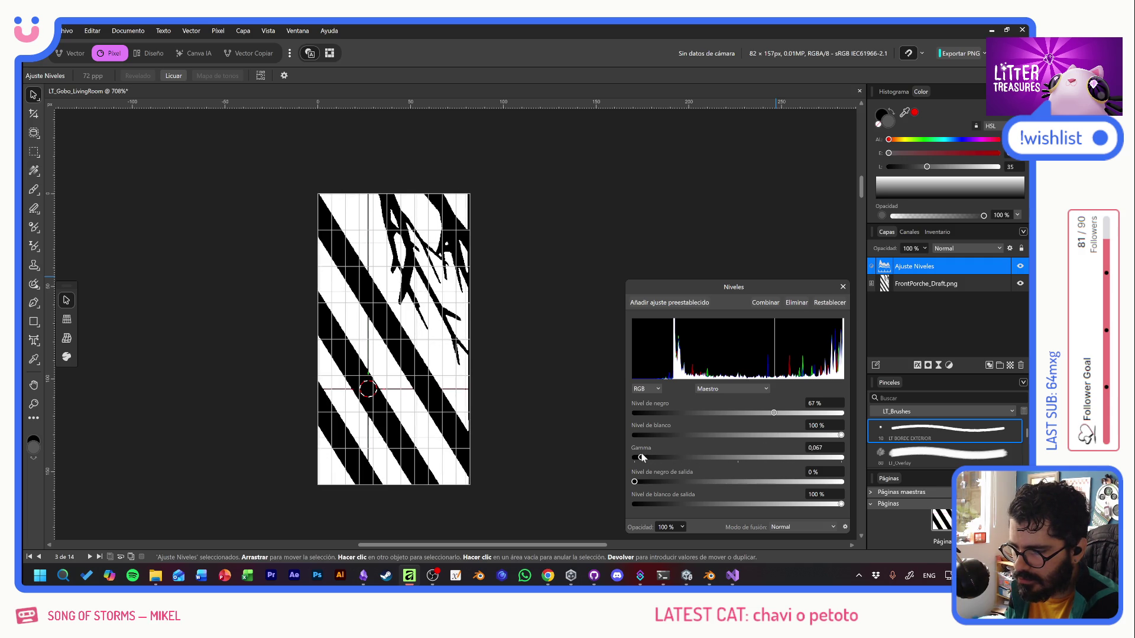
click(842, 287)
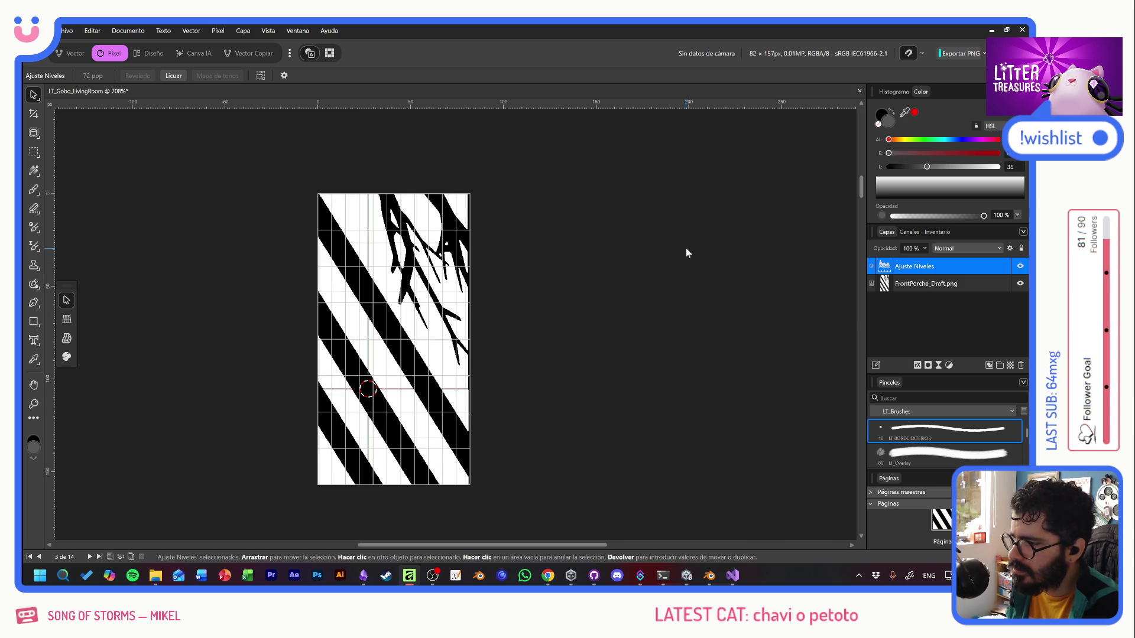
Export the gobo as a PNG named gbo_frontPorche into the LitterTreasures Gobos folder.
key(ctrl+alt+shift+w)
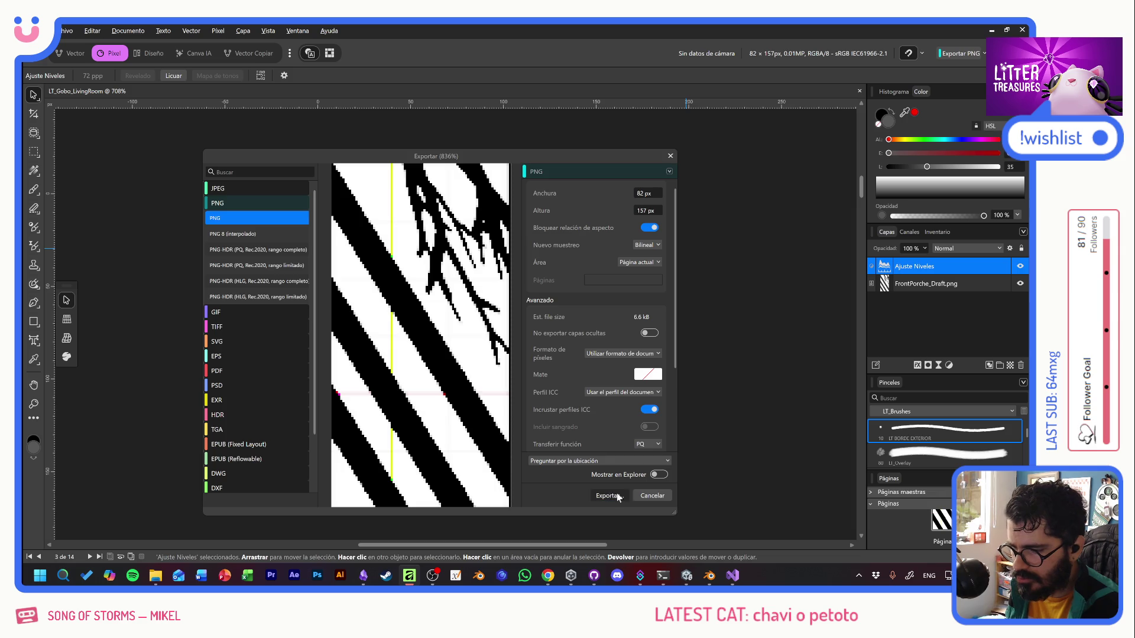
click(608, 495)
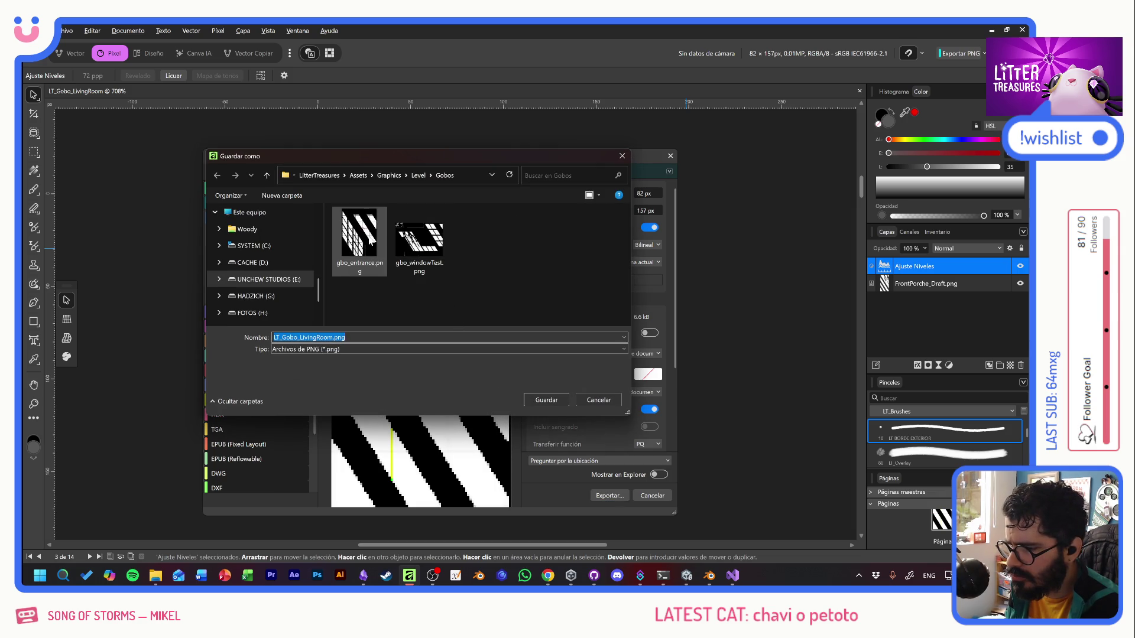
click(350, 255)
key(Tab)
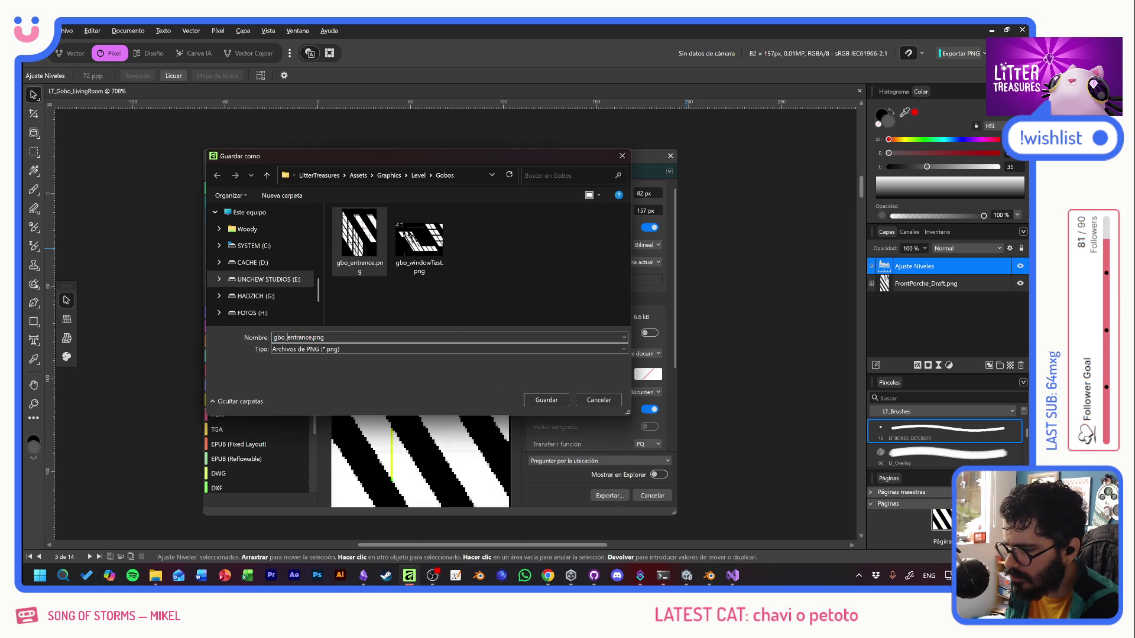
text(frontPorch)
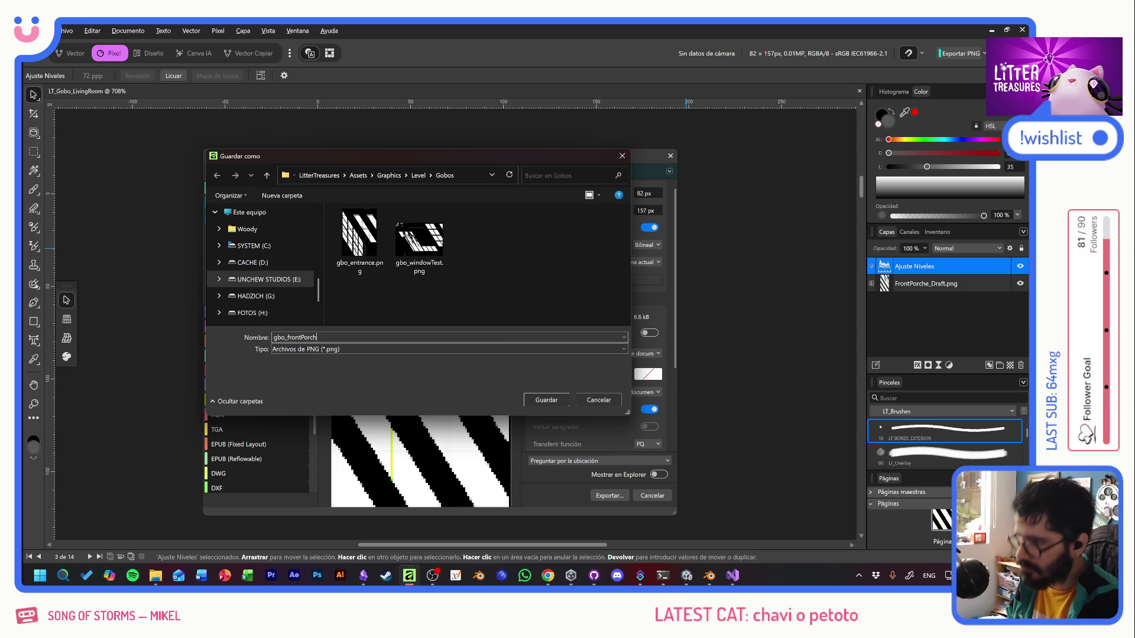
key(Return)
key(super+Tab)
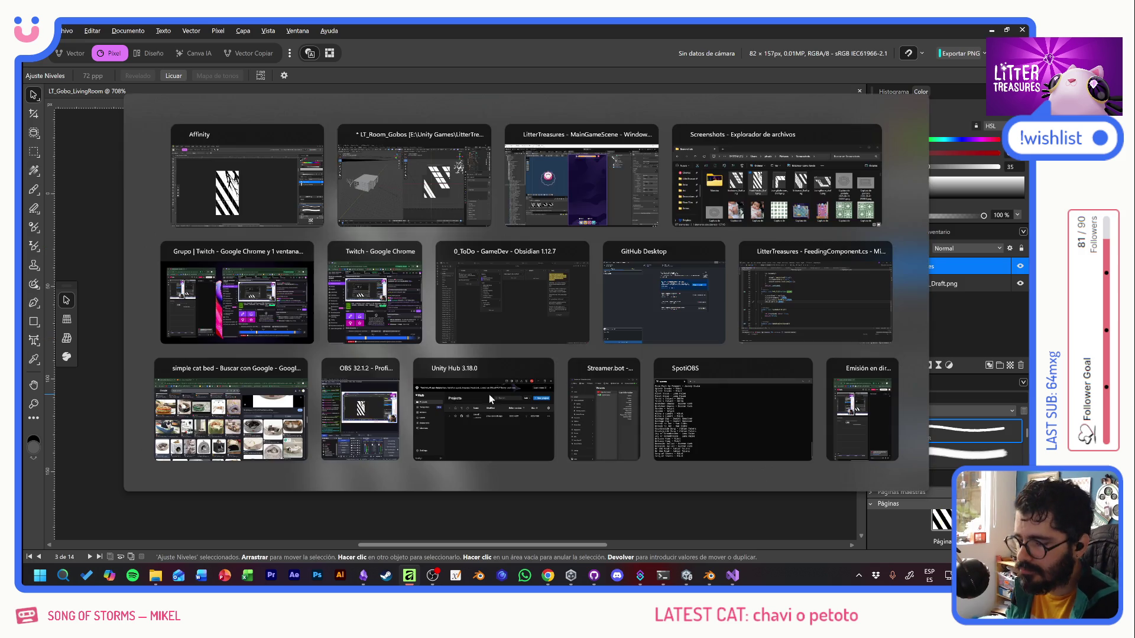
Set gbo_frontPorche's import settings to Max Size 512 and Texture Type Sprite (2D and UI).
click(567, 177)
click(285, 417)
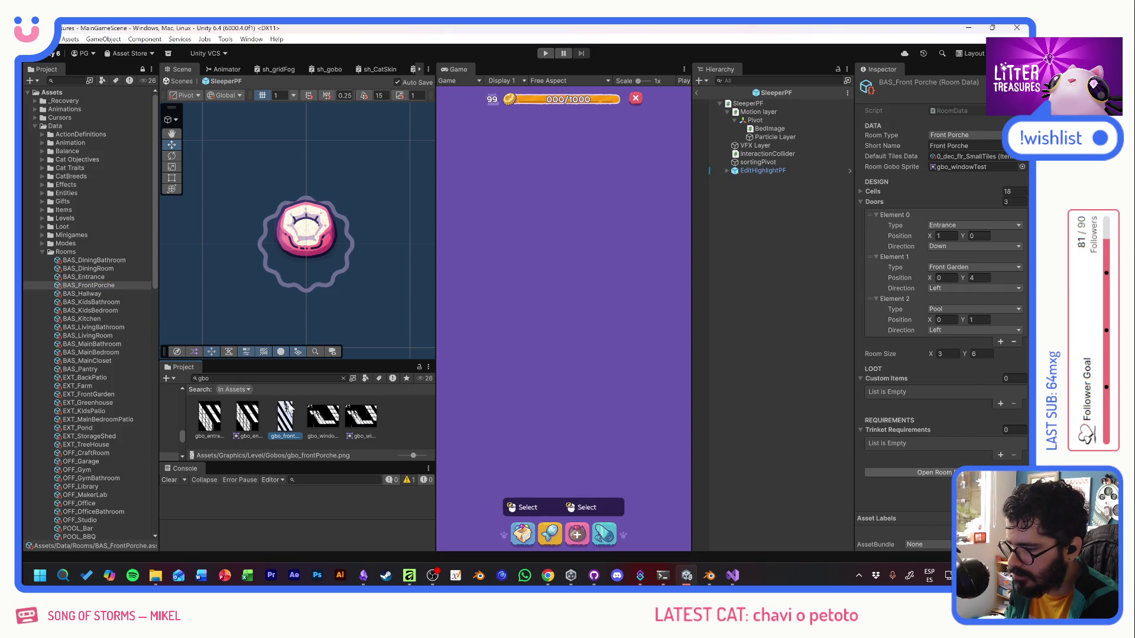
click(972, 390)
click(953, 449)
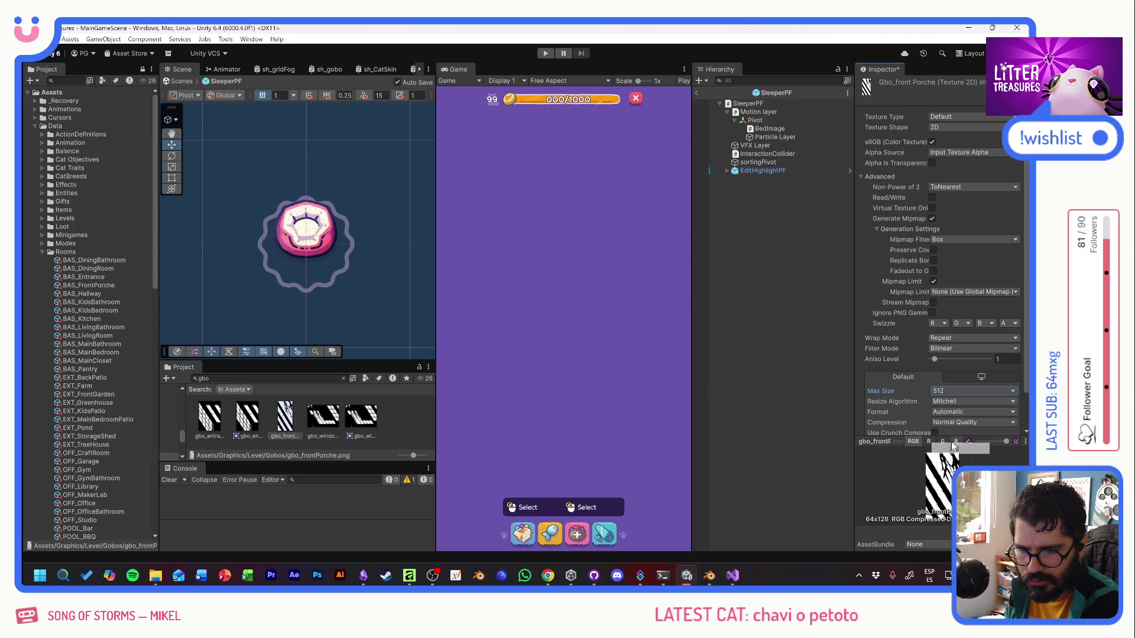
click(937, 117)
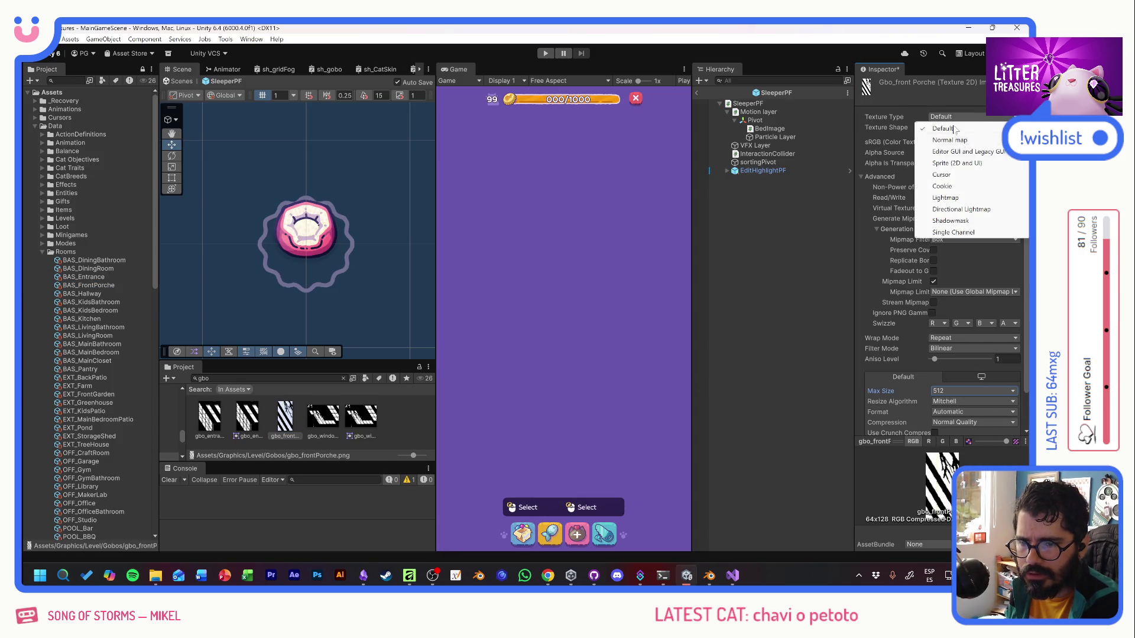
click(964, 163)
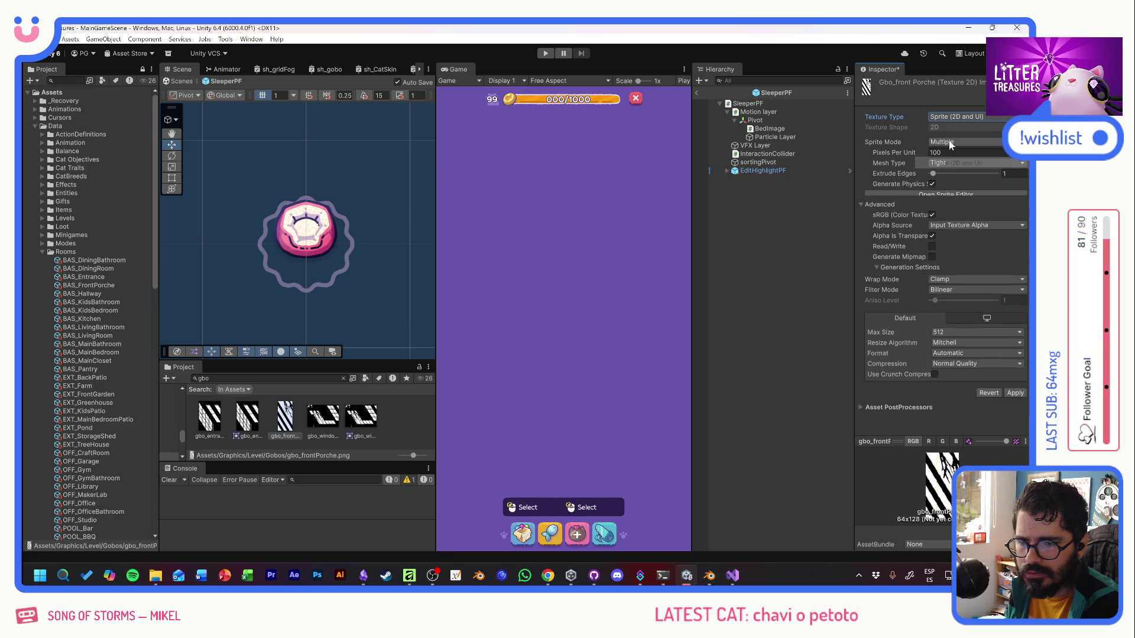
click(1011, 402)
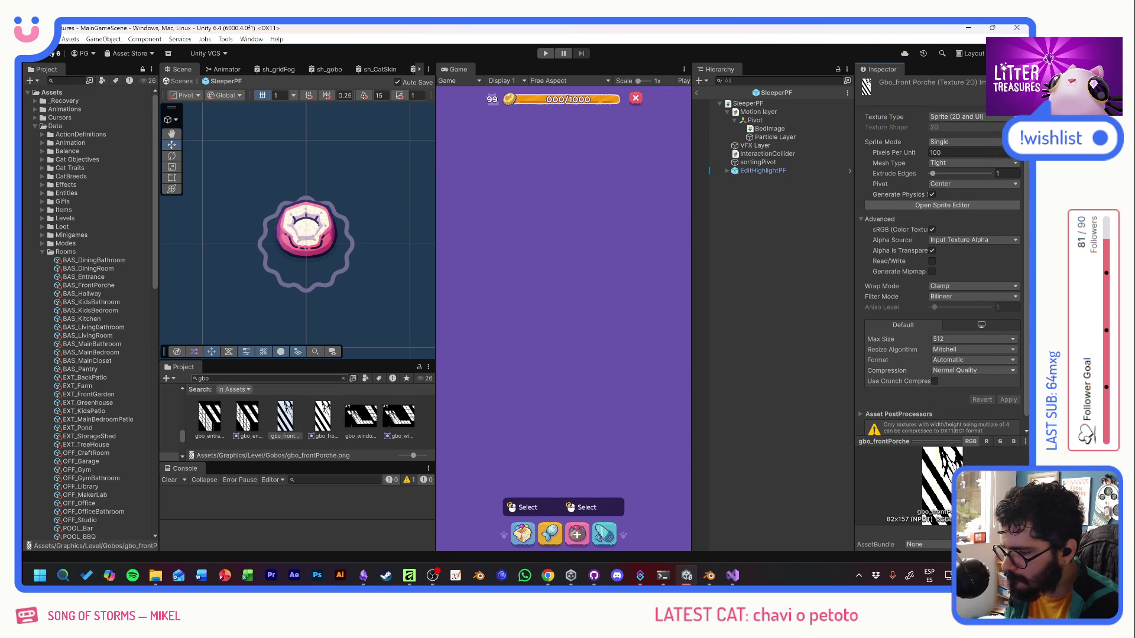
Assign gbo_frontPorche as the Room Gobo Sprite of BAS_FrontPorche.
click(98, 285)
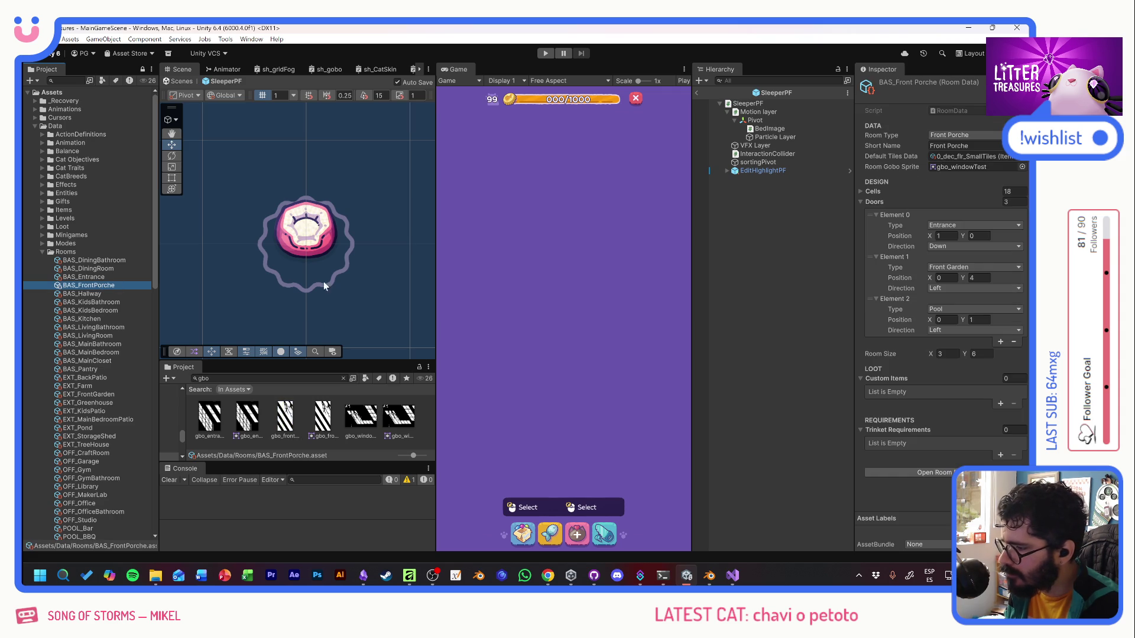
click(1022, 164)
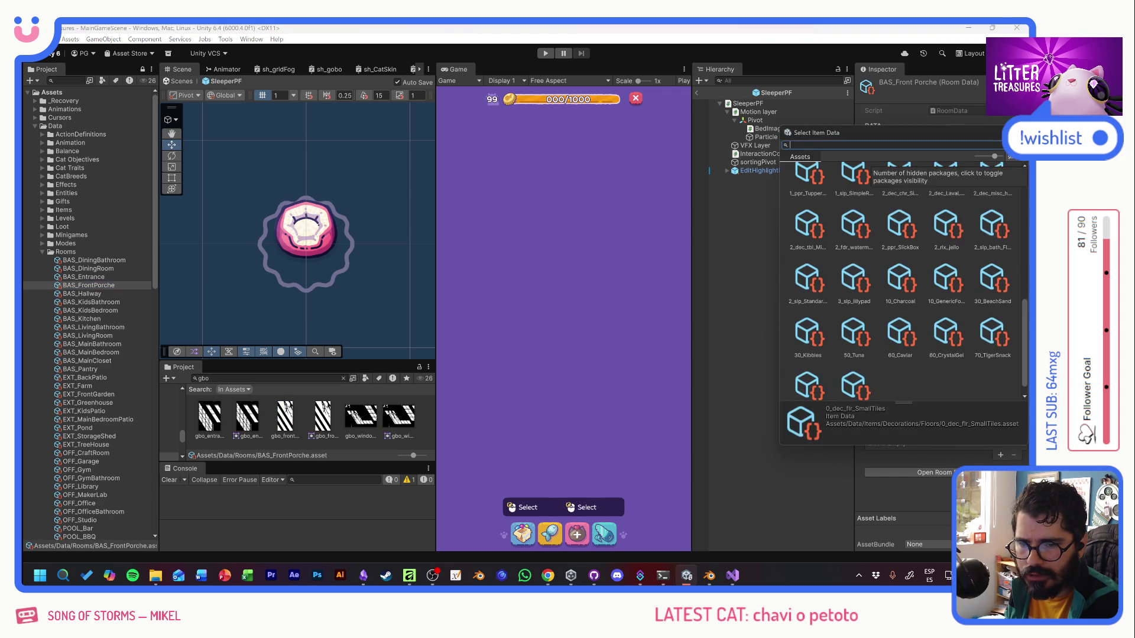
key(Escape)
click(1022, 166)
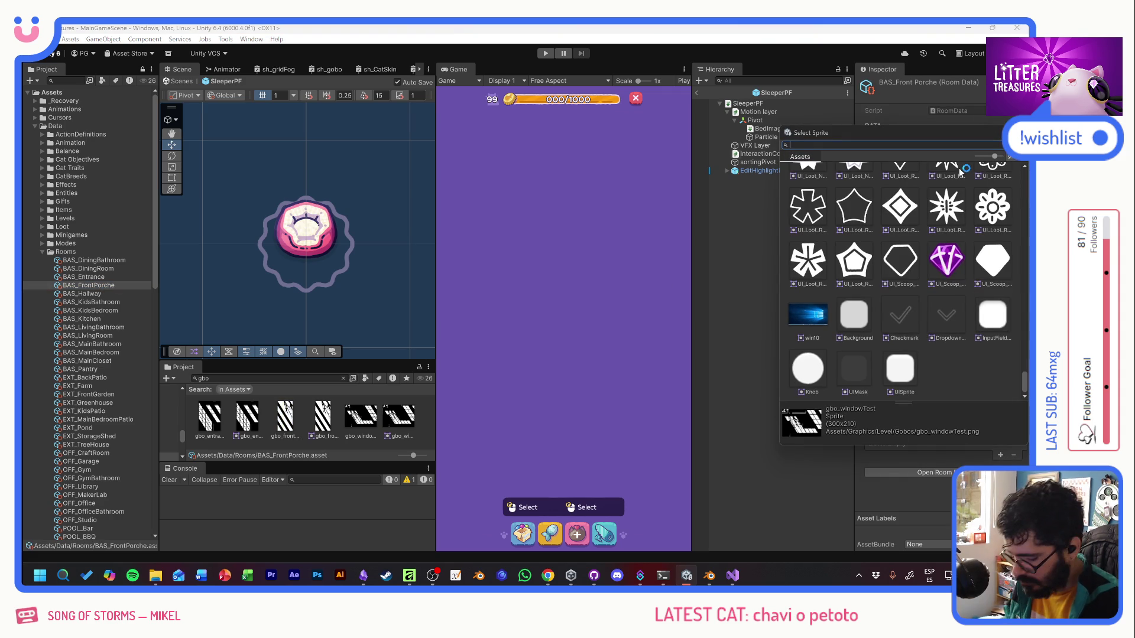
double_click(969, 184)
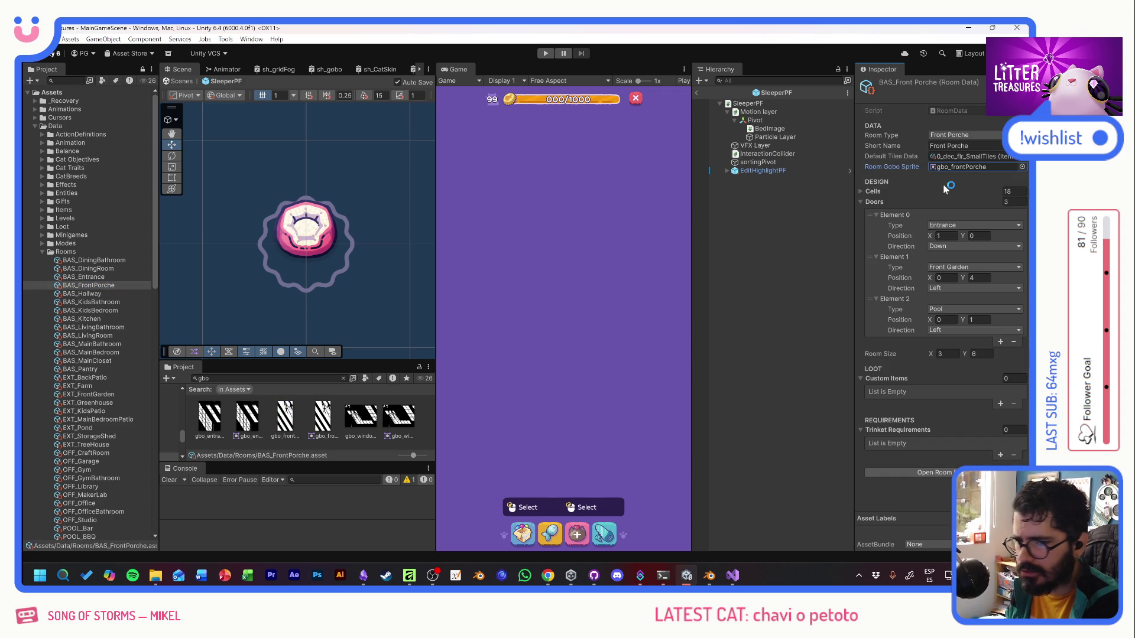
Start the game and unlock the entrance and Front Porche rooms.
click(545, 53)
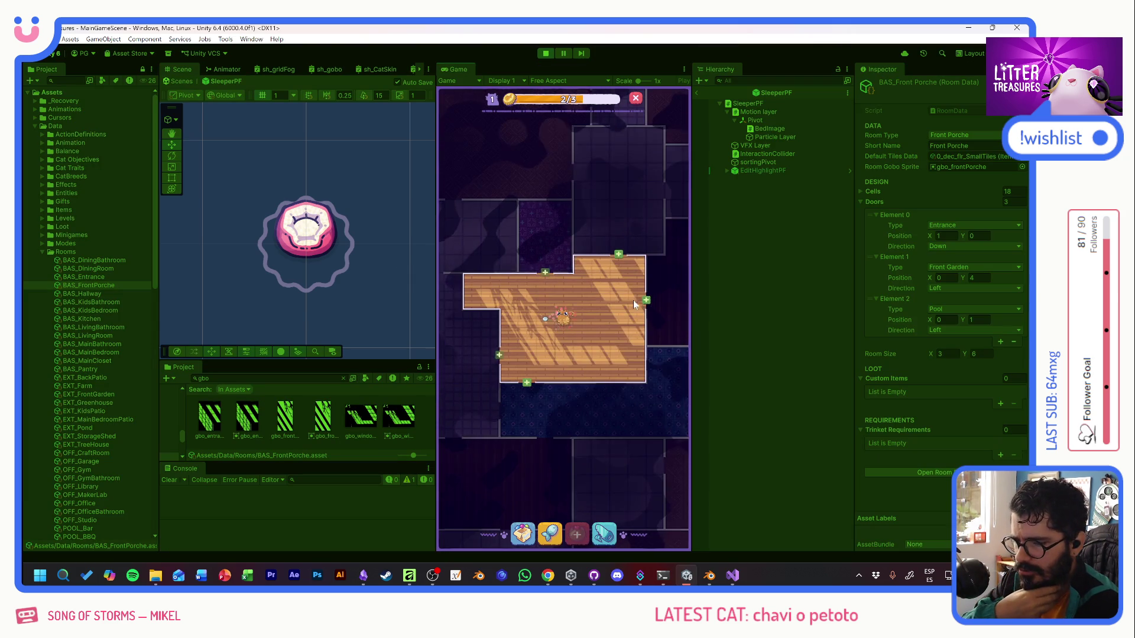
click(593, 319)
click(594, 384)
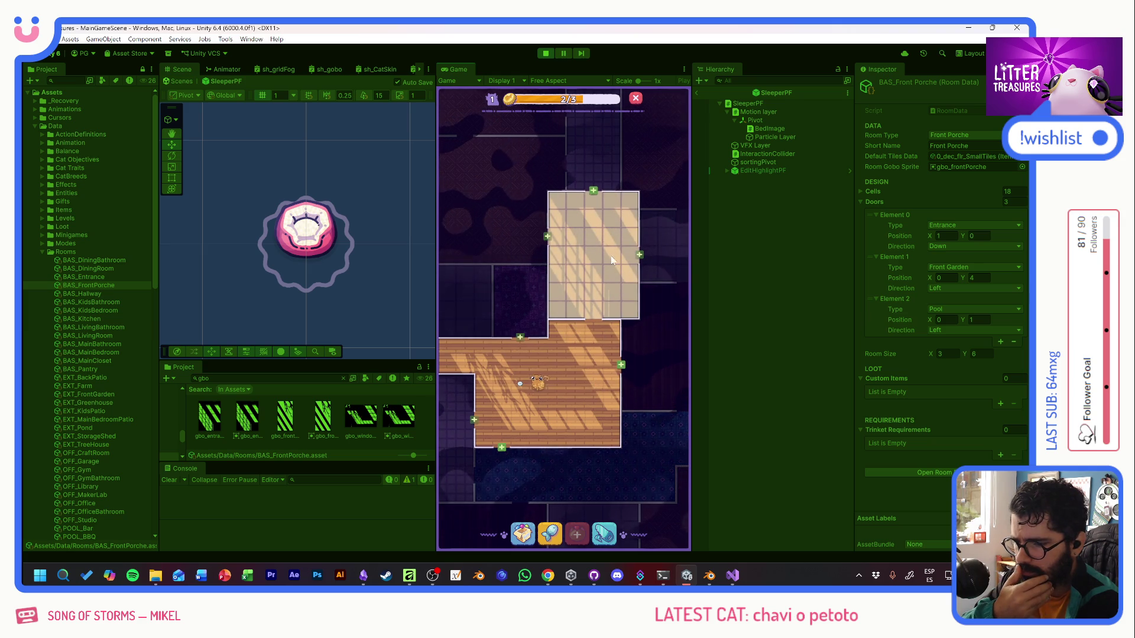
click(594, 234)
click(595, 378)
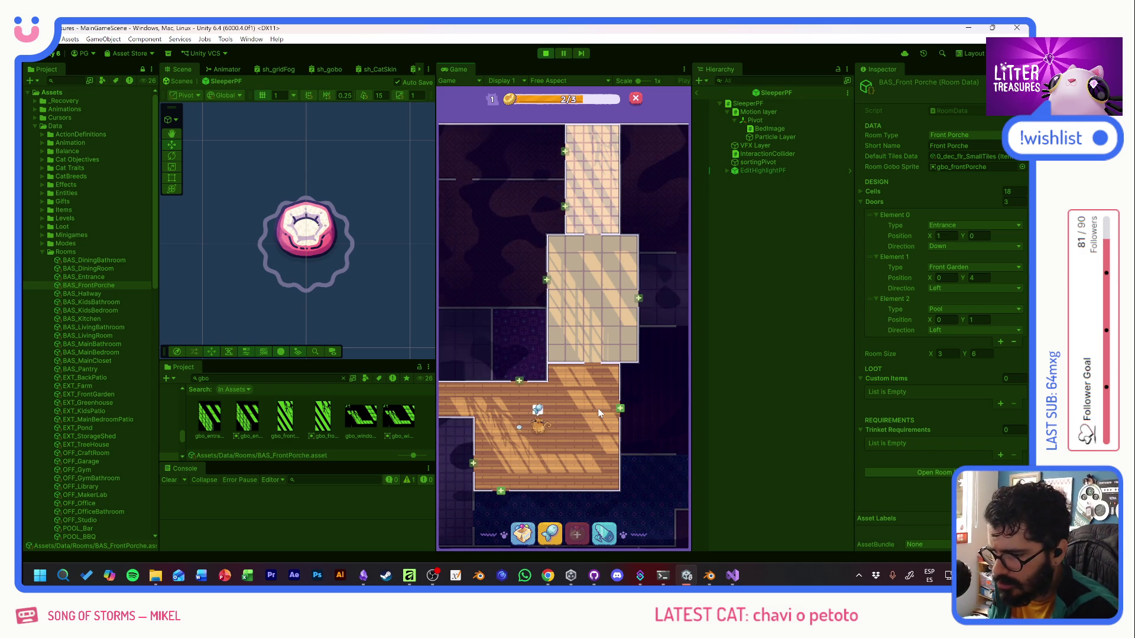
Place the Thin Sand Box from the furniture inventory into the room.
click(523, 534)
mouse_move(491, 370)
click(522, 275)
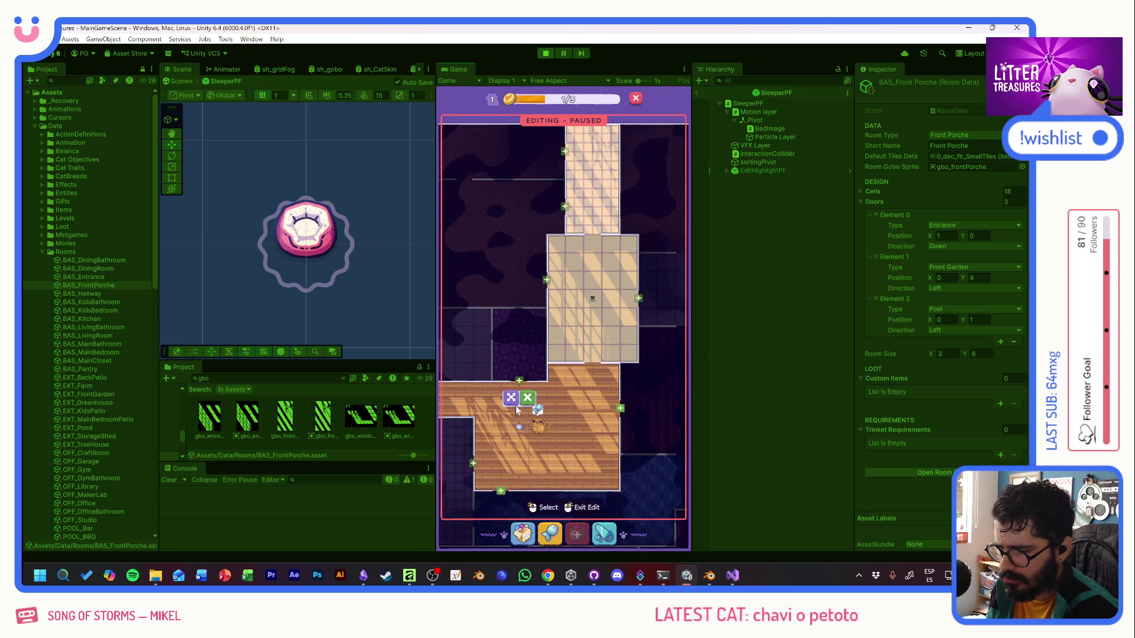
click(586, 176)
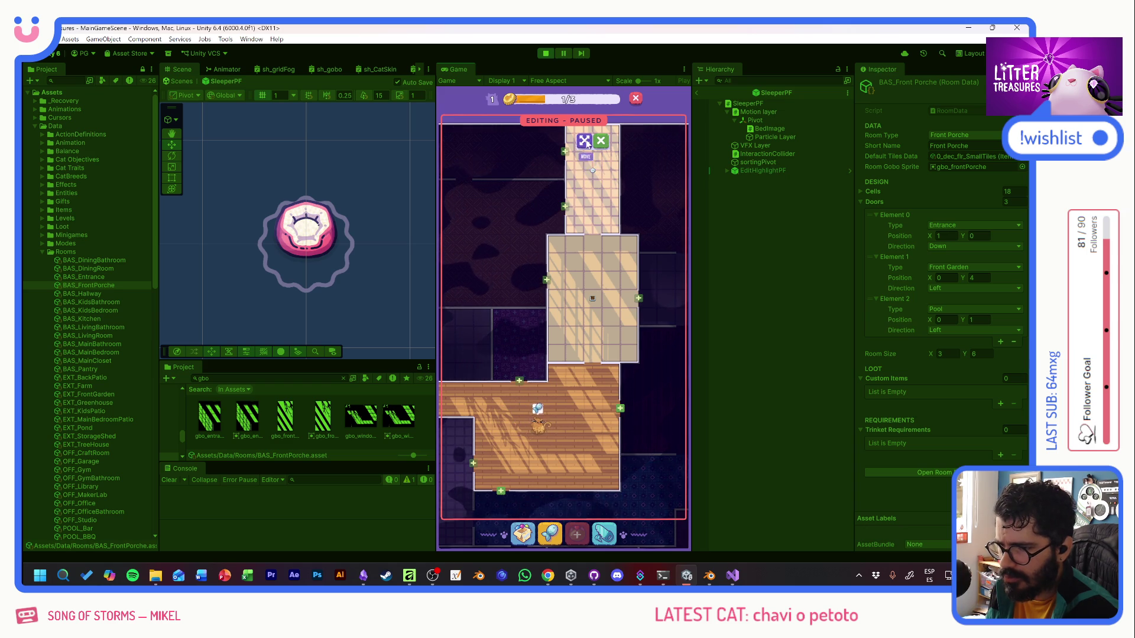
right_click(591, 168)
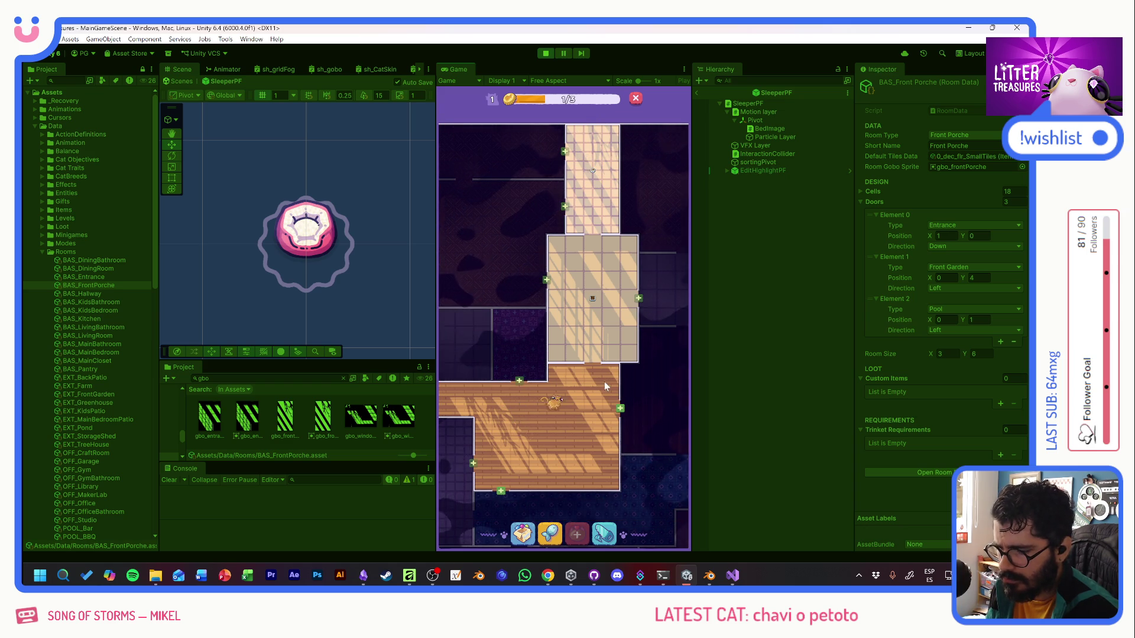
Collect the coin by the cat, check the light across neighbouring rooms, and stop playtesting.
scroll(604, 382, up, 3)
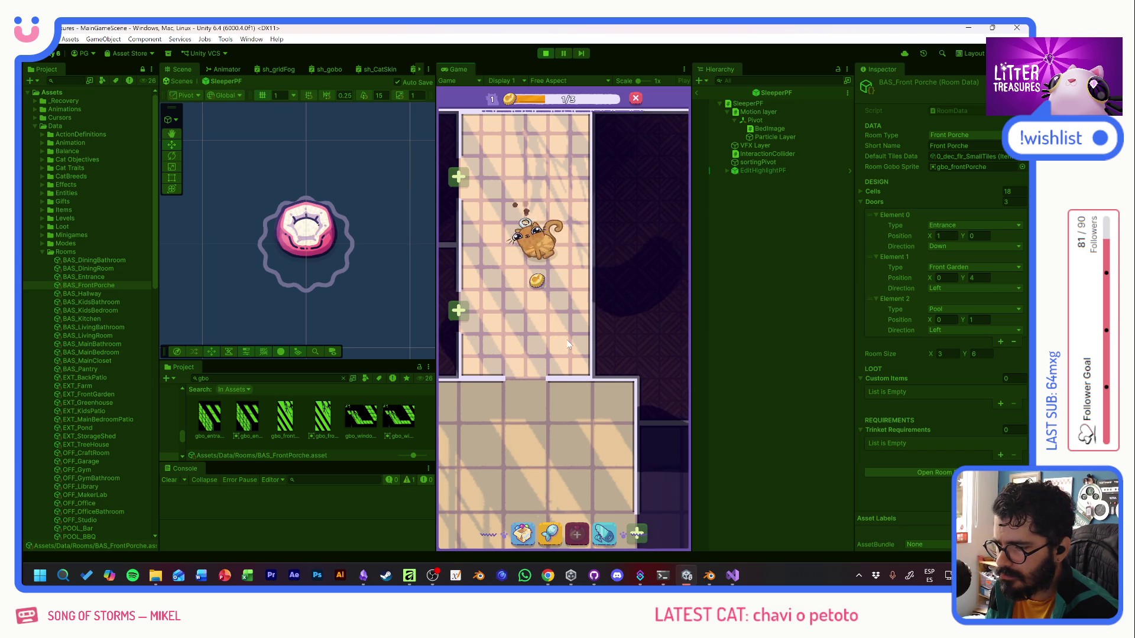
click(537, 276)
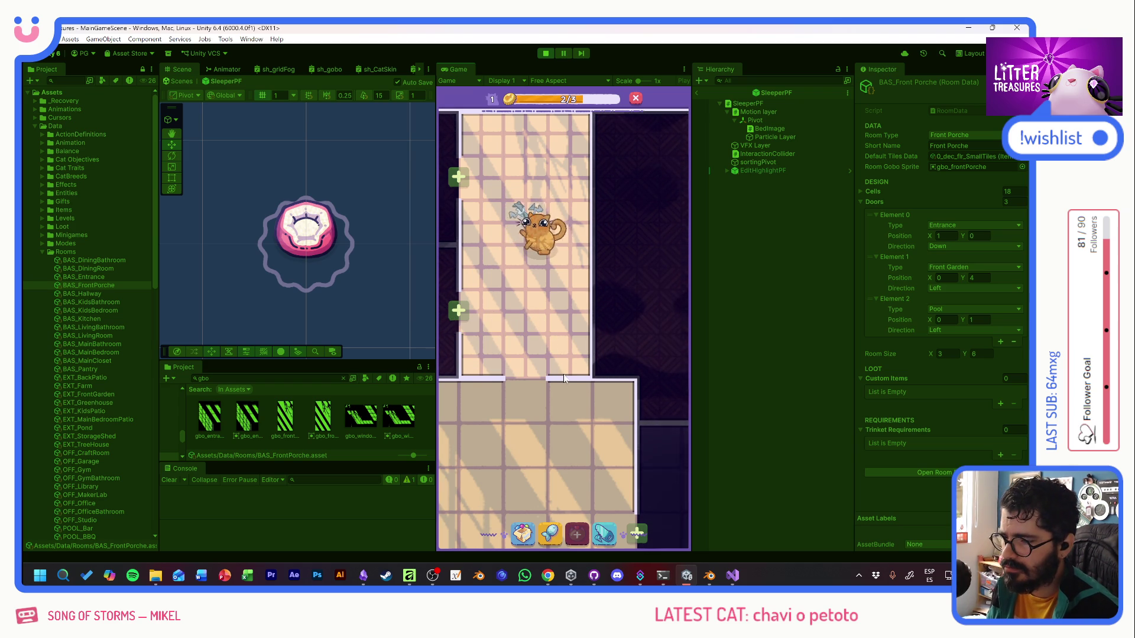
click(550, 342)
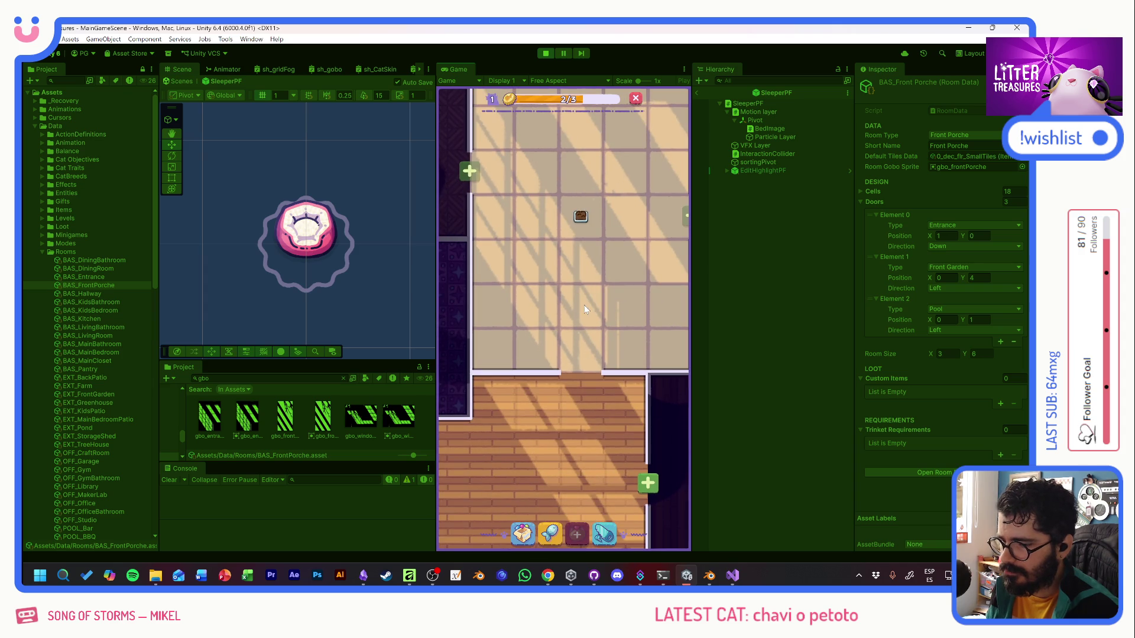
mouse_move(573, 374)
mouse_down()
mouse_move(573, 416)
mouse_move(530, 318)
mouse_up()
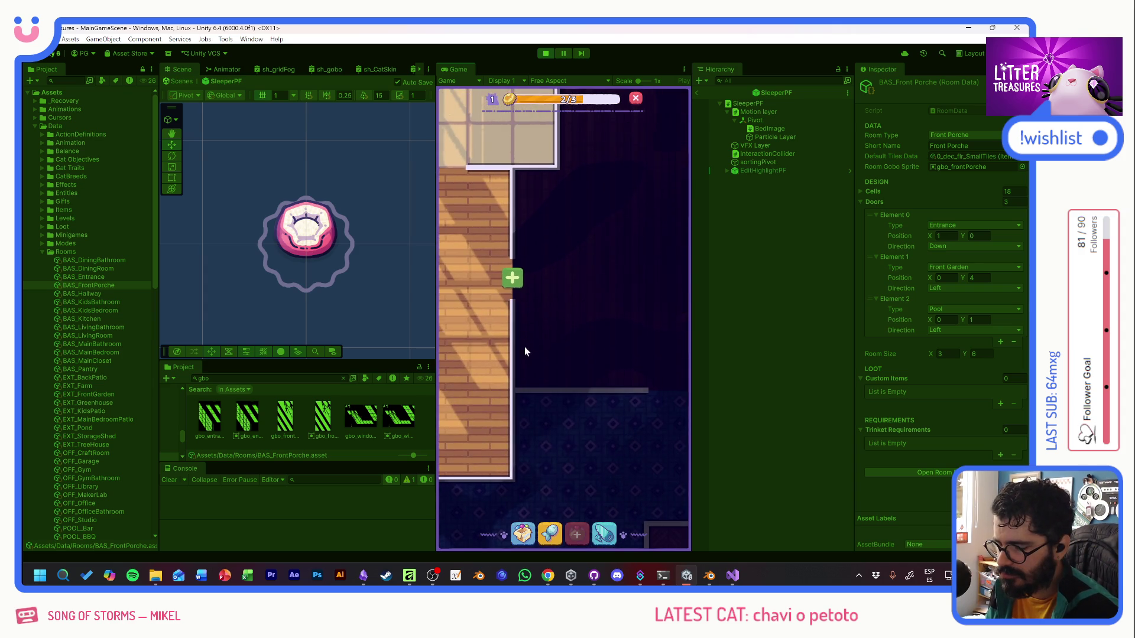
scroll(523, 346, down, 2)
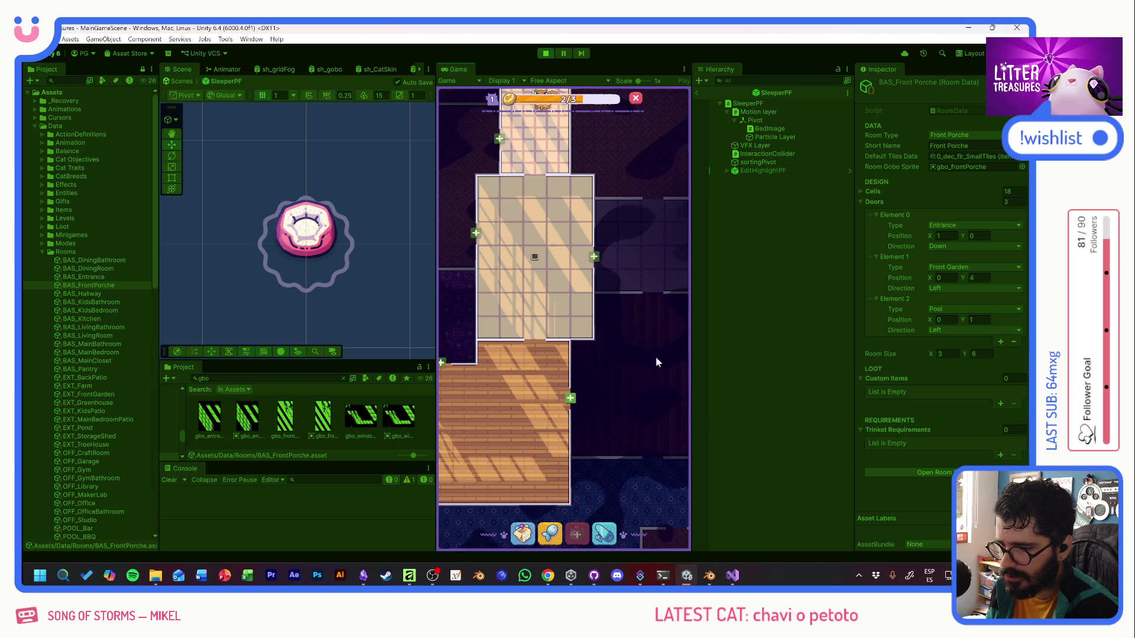
key(ctrl+p)
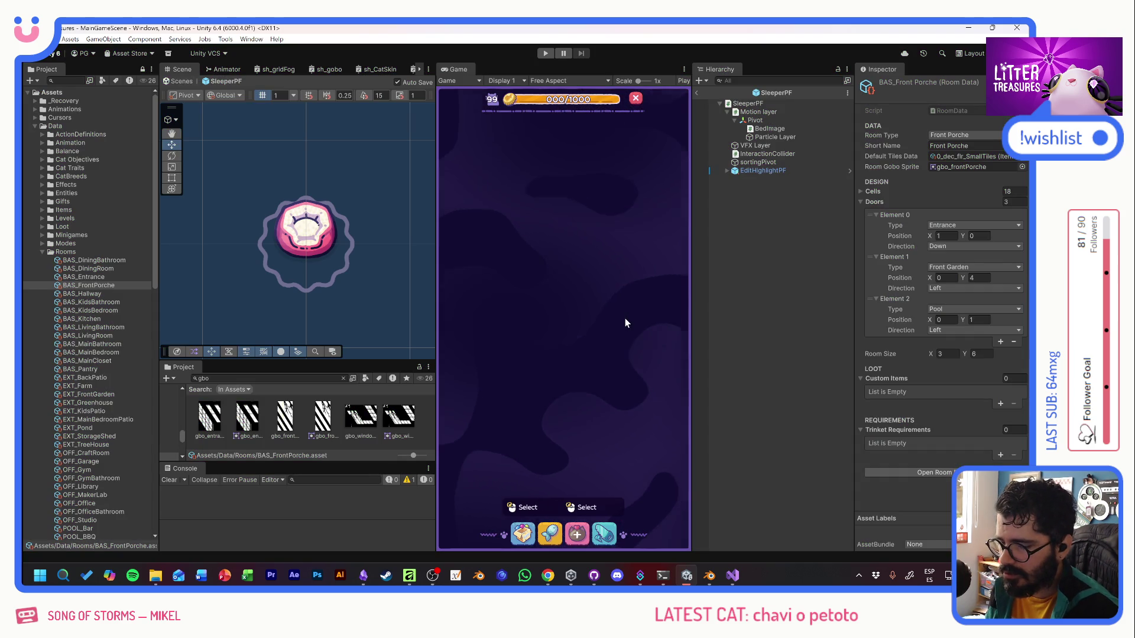
key(alt+Tab)
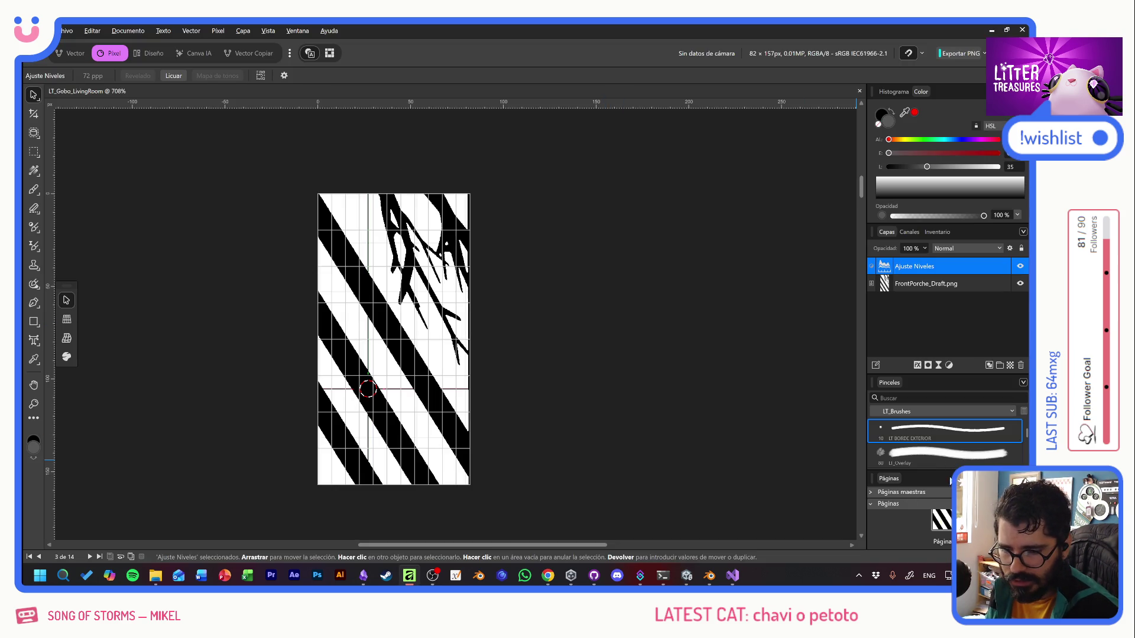
Paste Bedroom_Draft onto the blank page 4, shrink it, and centre it horizontally.
key(Page_Down)
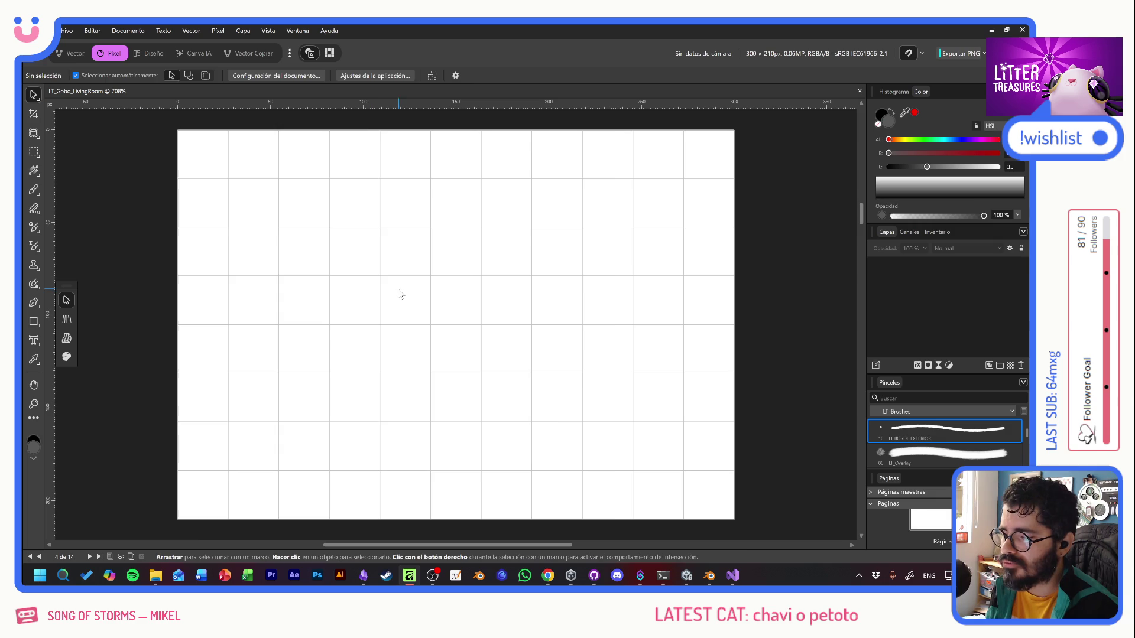
key(ctrl+v)
scroll(445, 296, down, 5)
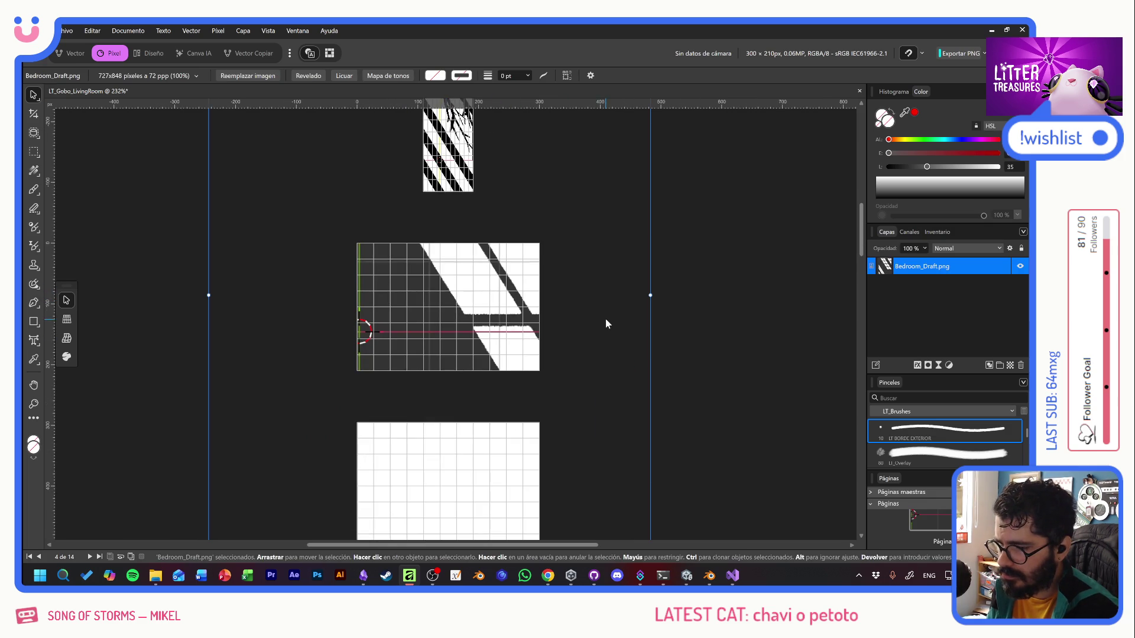
scroll(592, 316, down, 3)
mouse_move(651, 474)
mouse_down()
mouse_move(526, 288)
mouse_move(428, 281)
mouse_move(568, 385)
mouse_move(548, 337)
mouse_move(482, 304)
mouse_move(460, 270)
mouse_move(482, 263)
mouse_move(467, 264)
mouse_up()
scroll(448, 255, up, 3)
scroll(448, 255, up, 2)
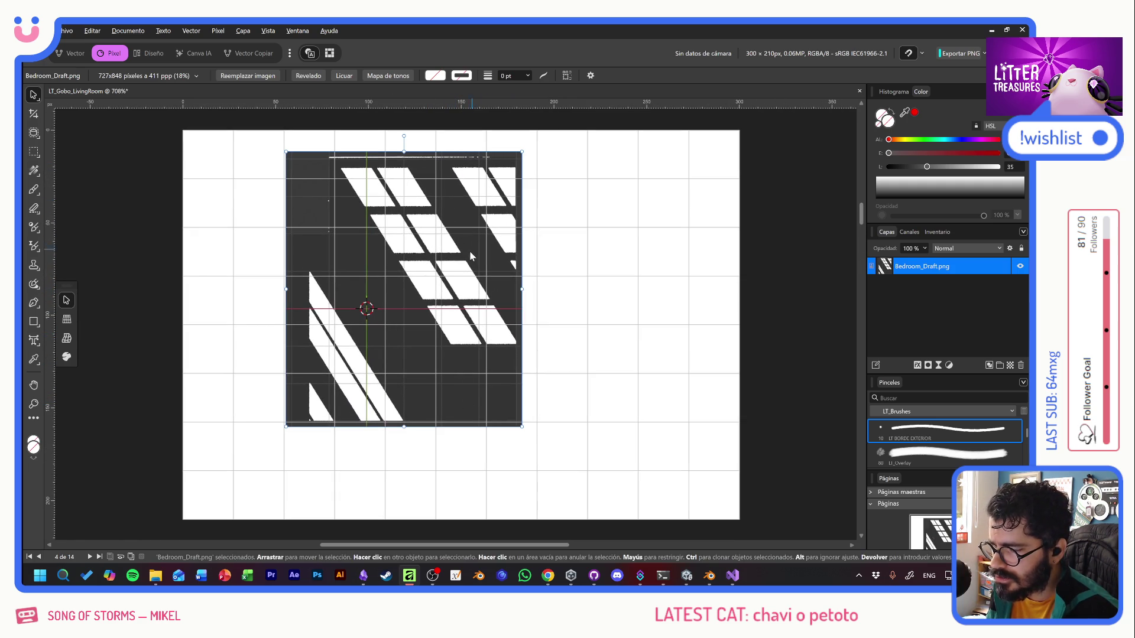
drag(471, 254, 367, 290)
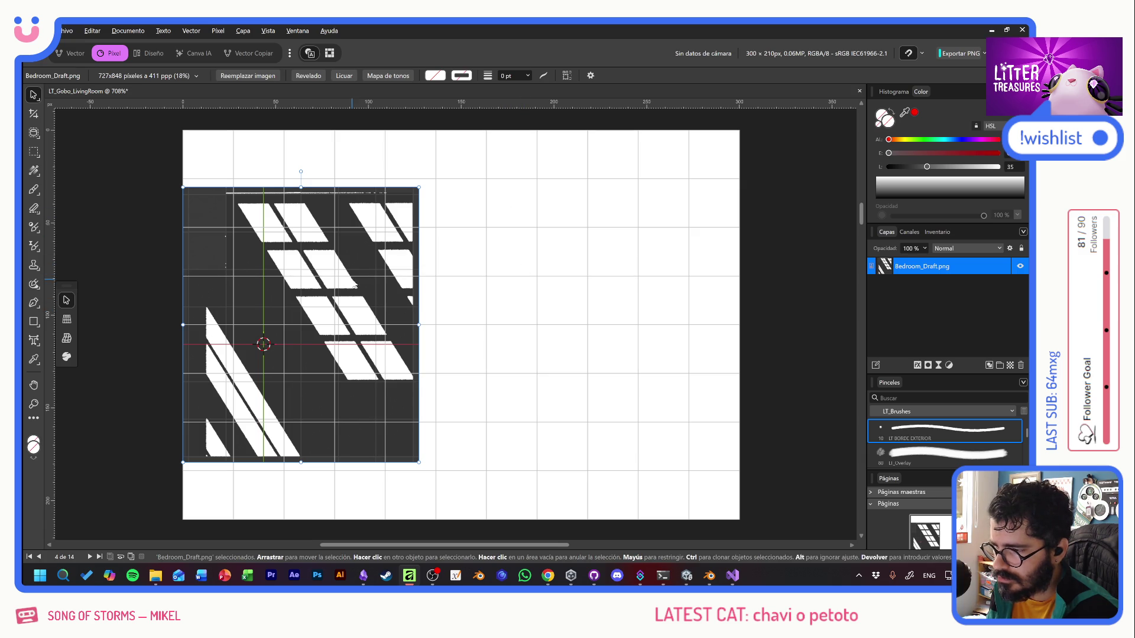
mouse_move(355, 285)
mouse_down()
mouse_move(525, 276)
mouse_move(515, 269)
mouse_up()
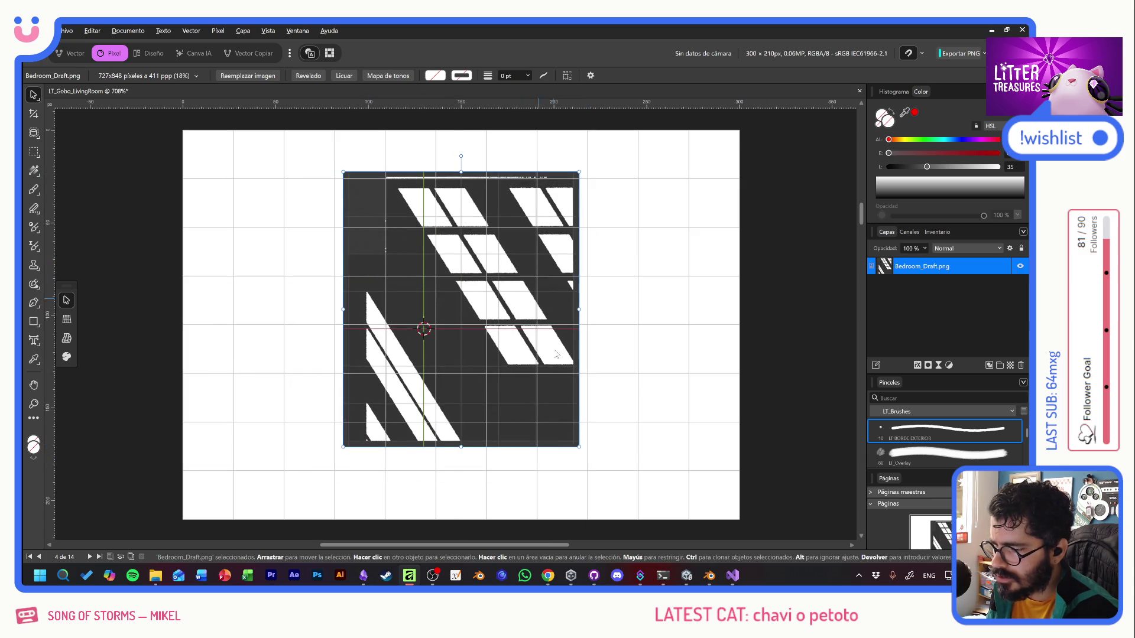
Enlarge Bedroom_Draft to cover most of the page and fine-tune its position.
mouse_move(579, 447)
mouse_down()
mouse_move(646, 514)
mouse_move(647, 498)
mouse_up()
key(Left)
key(Left)
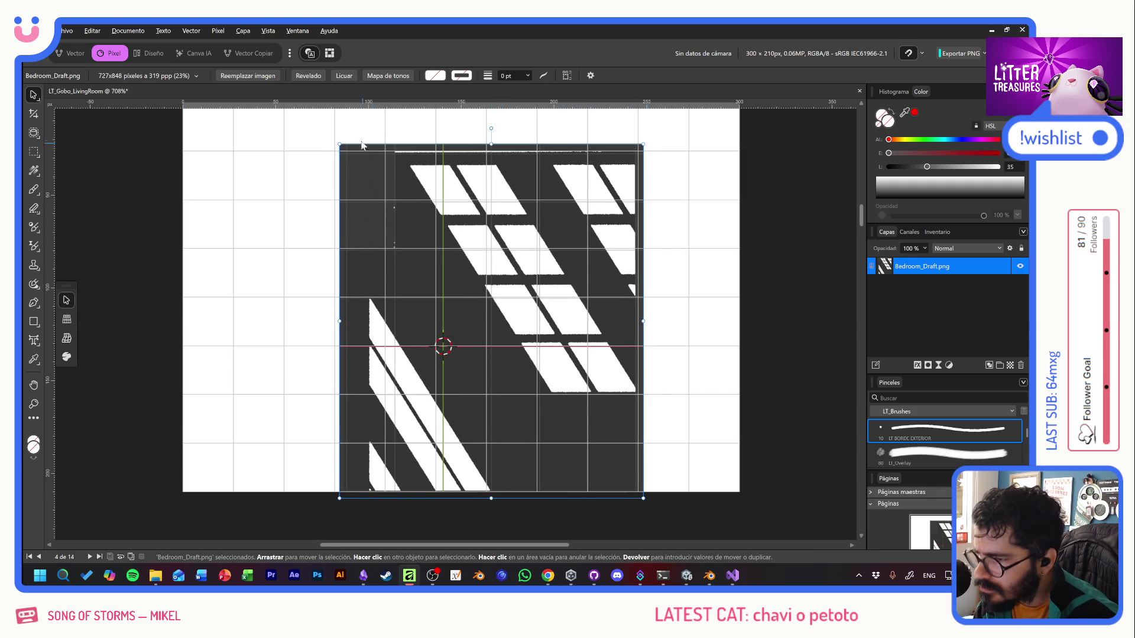
drag(340, 144, 329, 135)
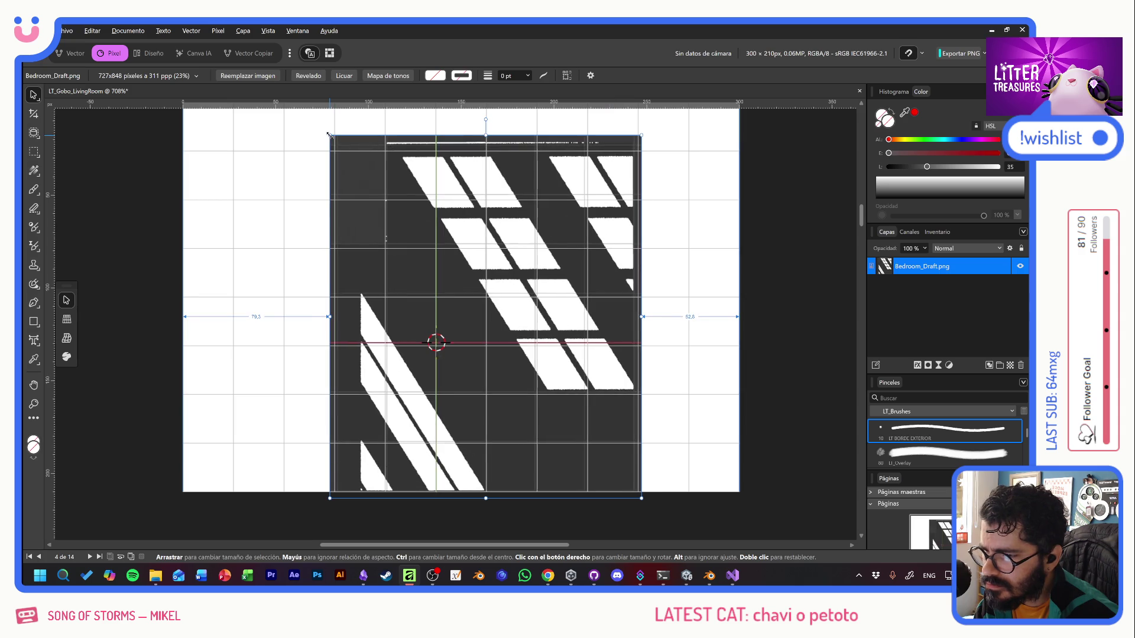
key(Down)
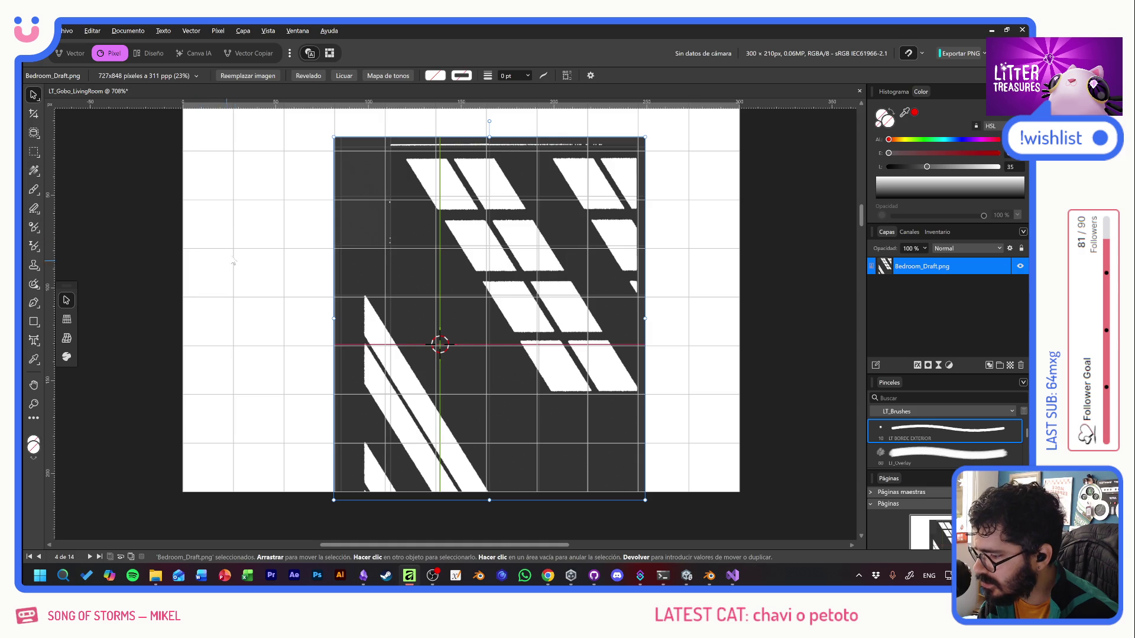
scroll(261, 260, up, 2)
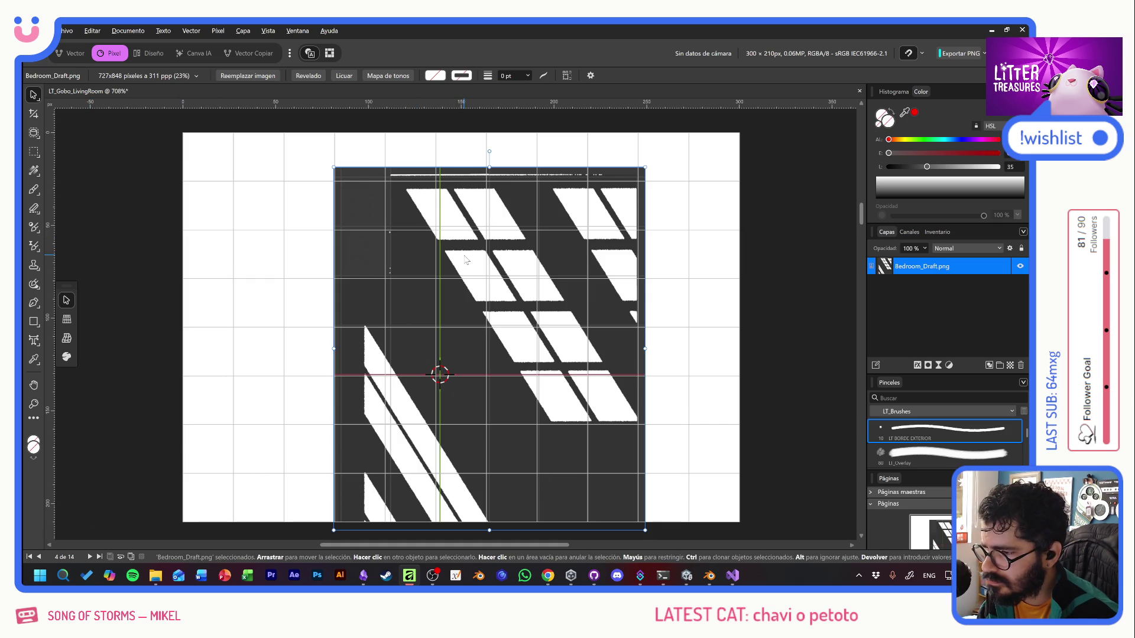
key(Left)
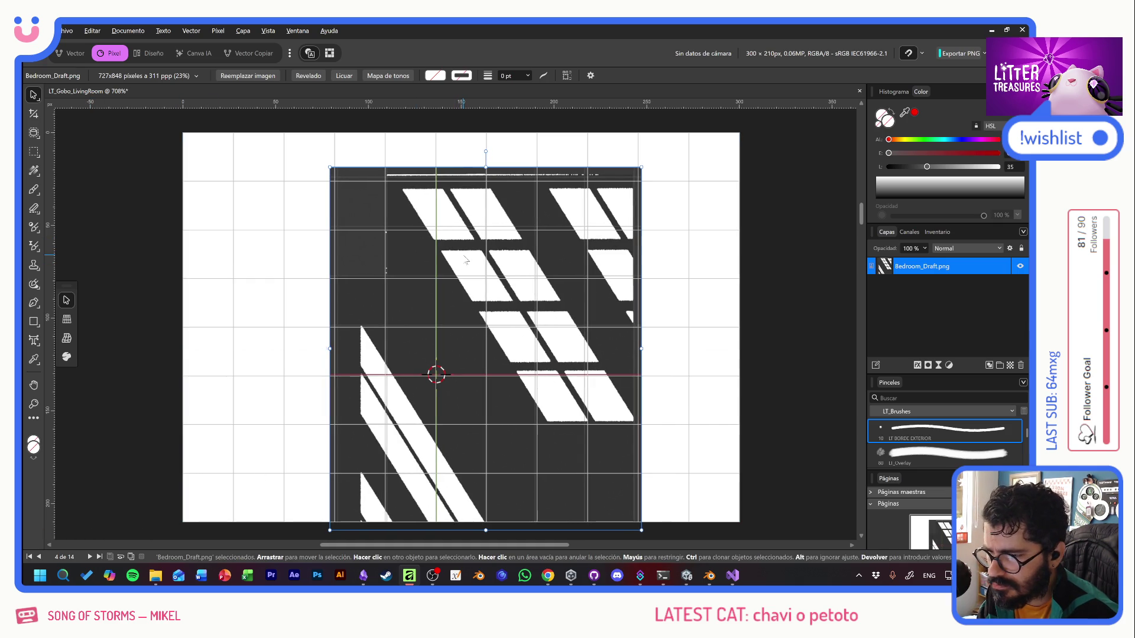
drag(643, 168, 645, 173)
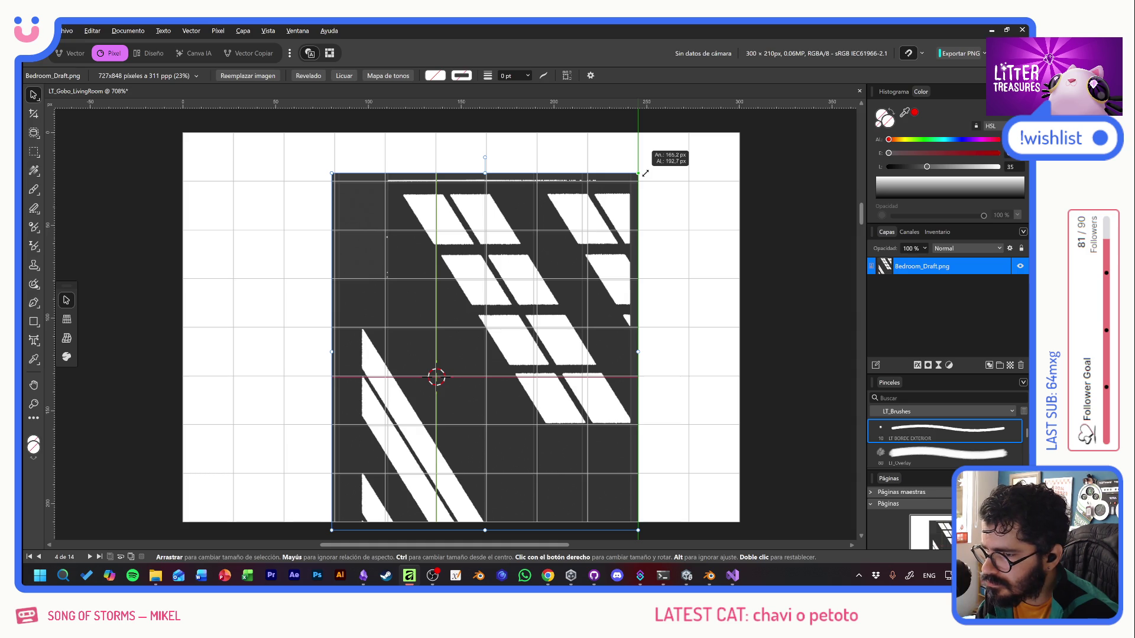
drag(645, 173, 645, 172)
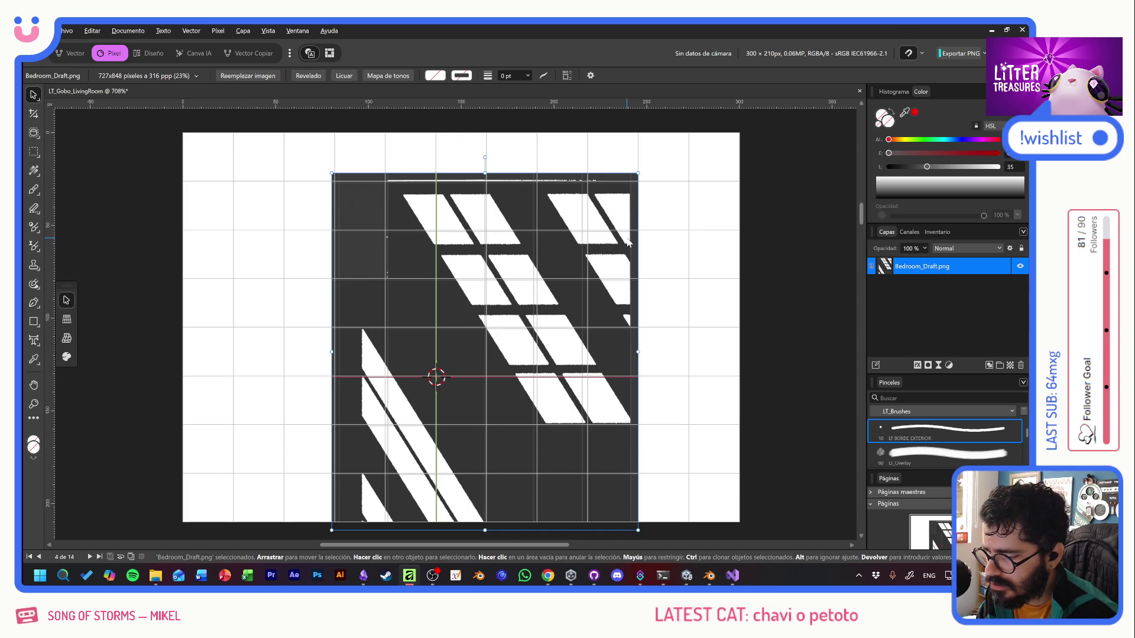
drag(482, 530, 480, 522)
key(ctrl+z)
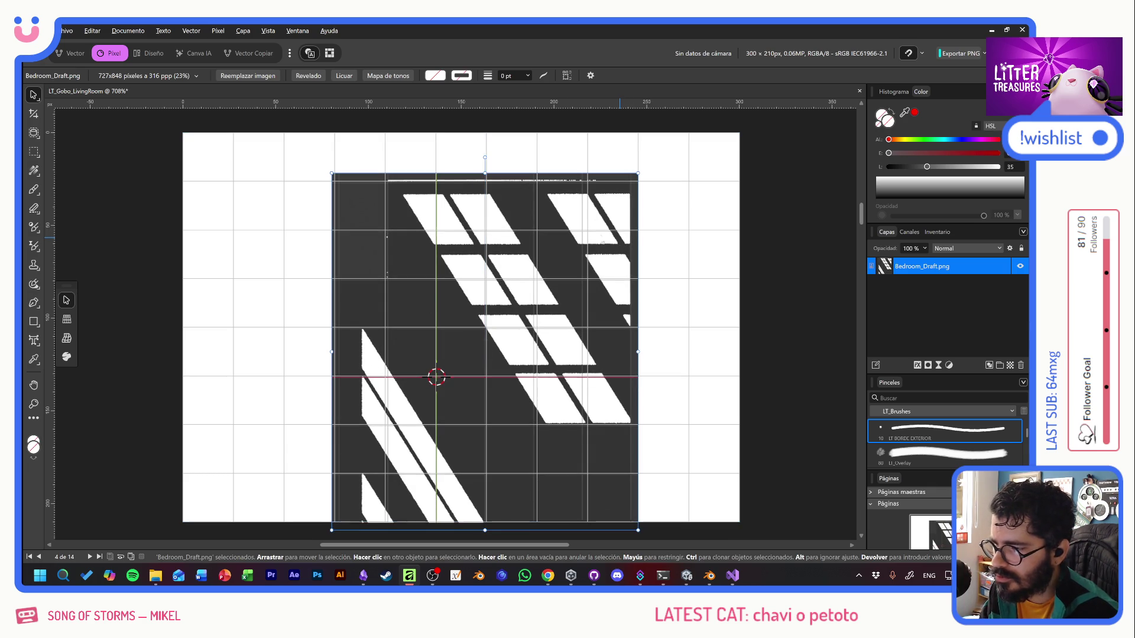
Crop the page's left, right and top edges down to the bedroom window image.
click(99, 171)
key(c)
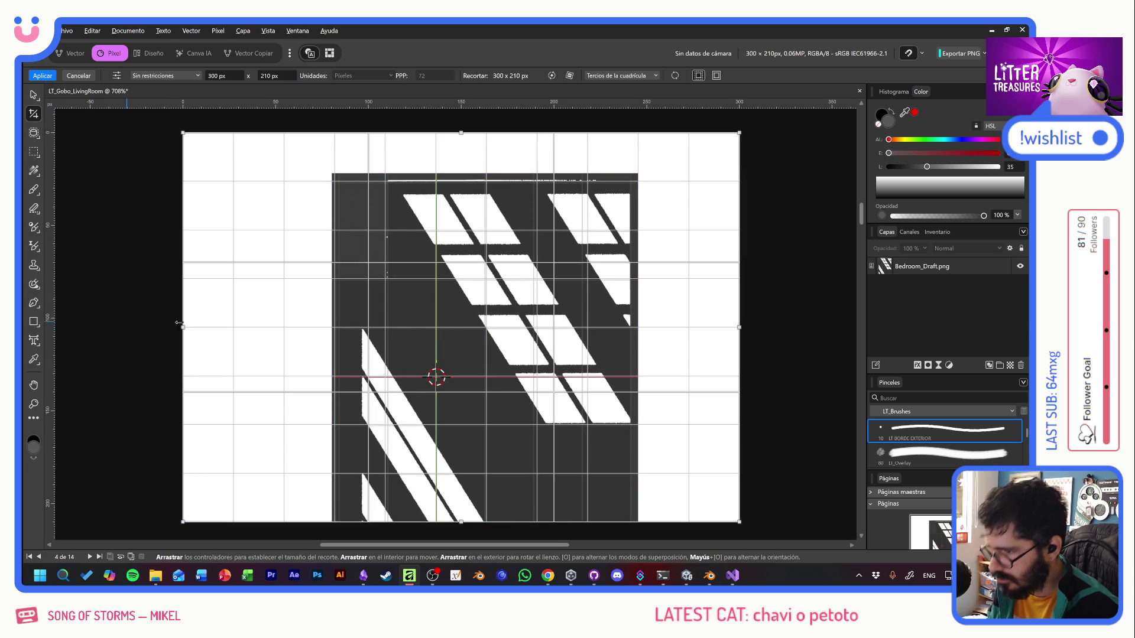
drag(181, 327, 334, 327)
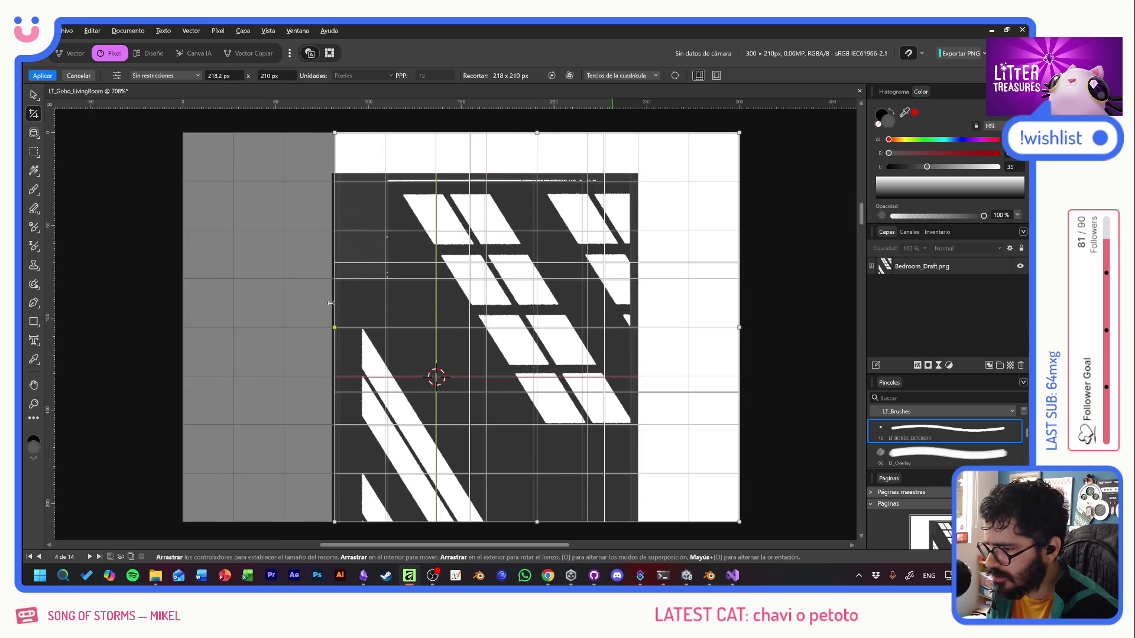
drag(743, 326, 639, 326)
mouse_move(486, 133)
mouse_down()
mouse_move(493, 171)
mouse_move(512, 181)
mouse_up()
key(Return)
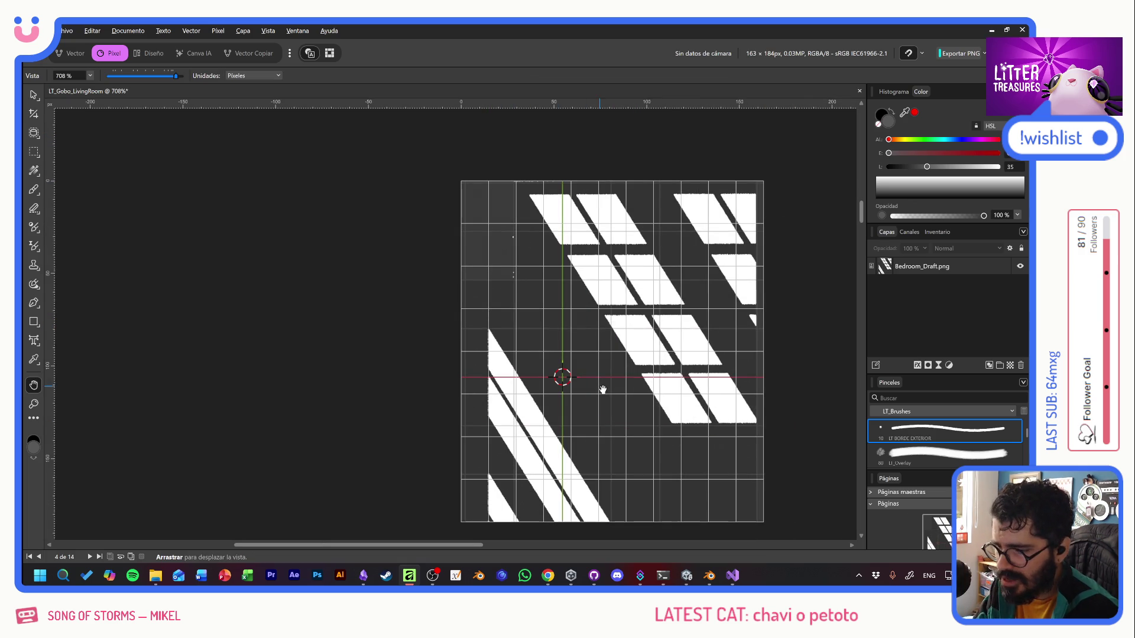
Add a Levels adjustment to Bedroom_Draft with 81% black level and gamma 0,296.
click(952, 271)
click(949, 364)
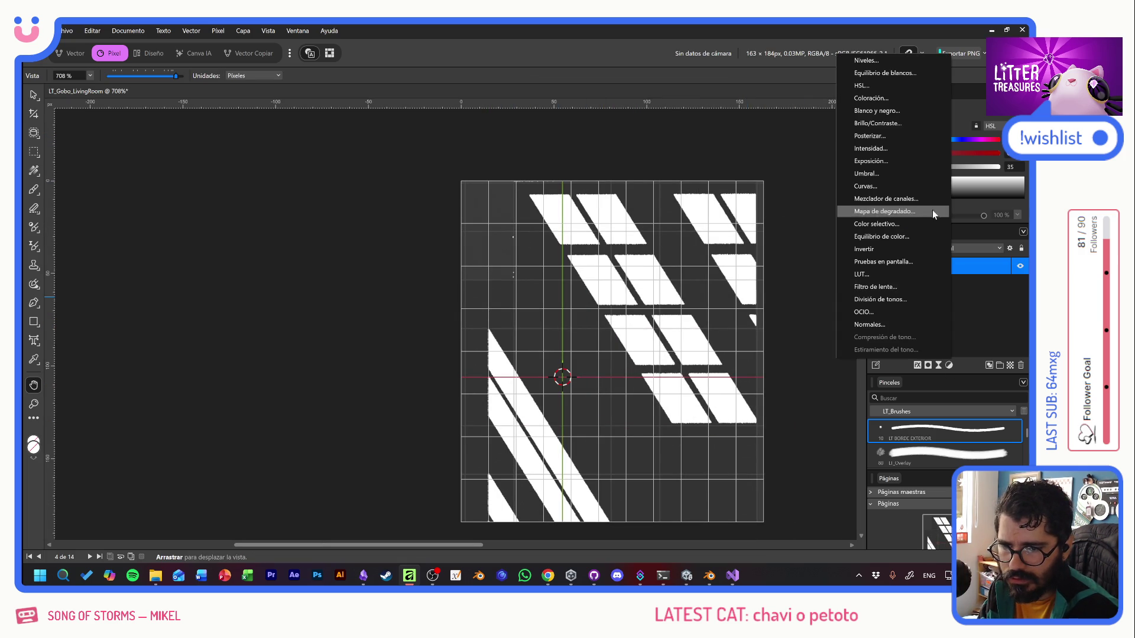
click(875, 59)
mouse_move(636, 413)
mouse_down()
mouse_move(834, 412)
mouse_move(803, 412)
mouse_up()
drag(737, 458, 638, 459)
click(844, 288)
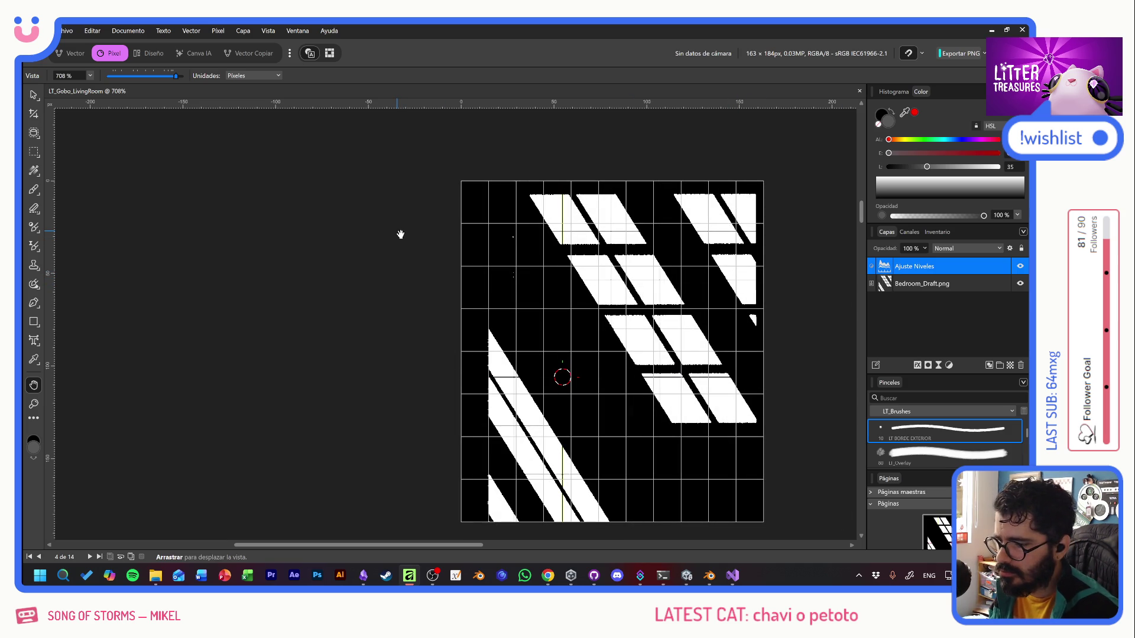
key(ctrl+alt+shift+w)
Save the PNG export as gbo_mainBedroom in the Gobos folder and return to Unity.
click(606, 497)
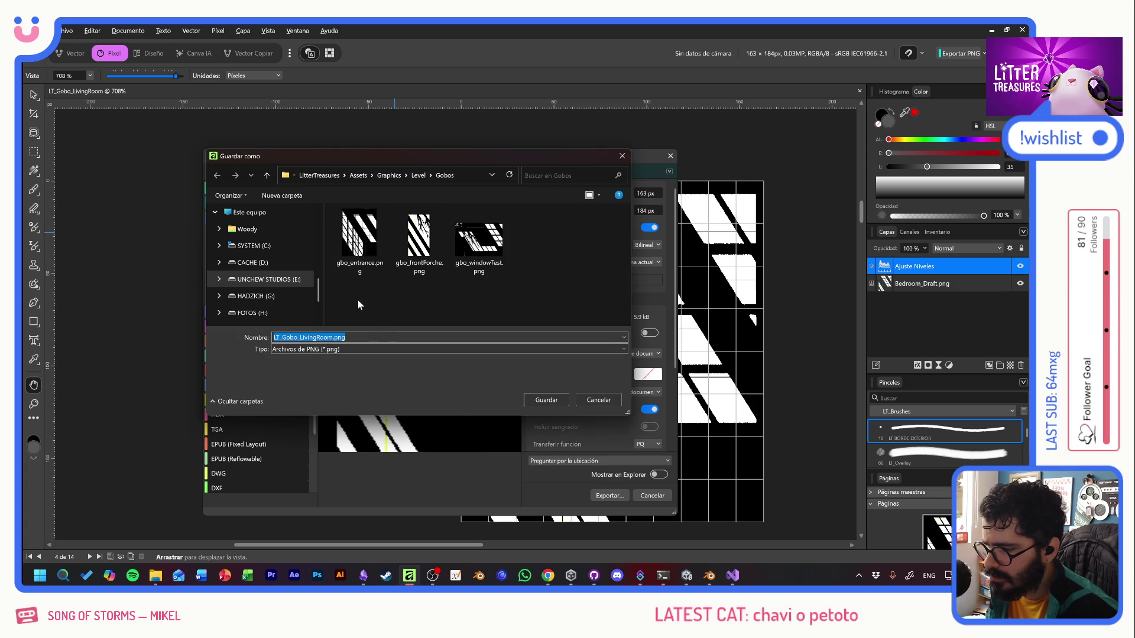
click(359, 239)
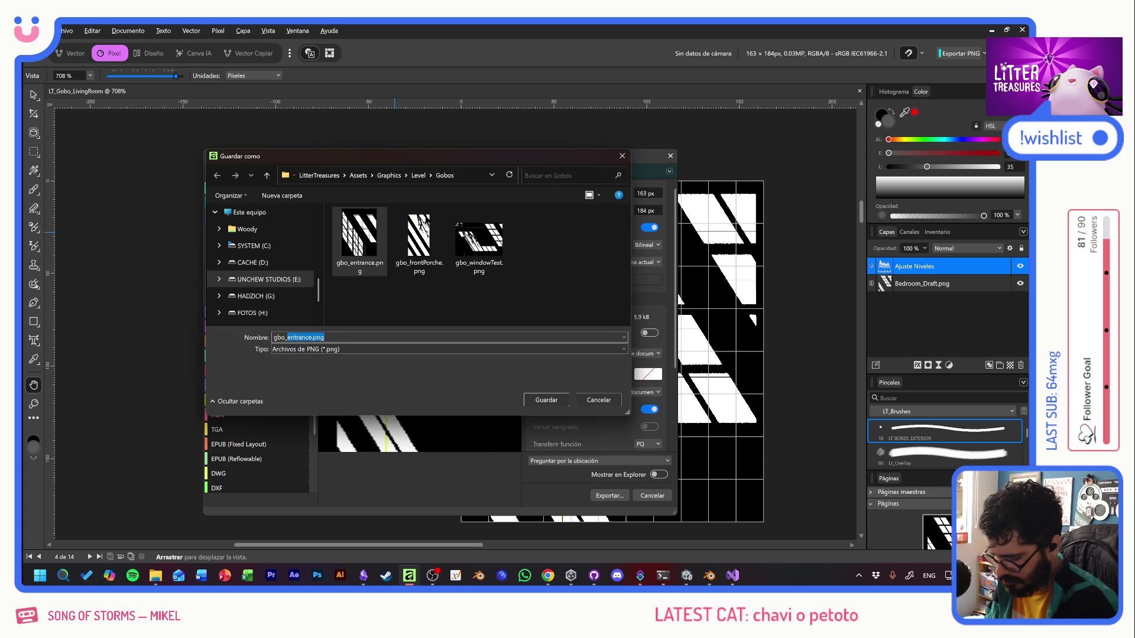
text(mainBedroom)
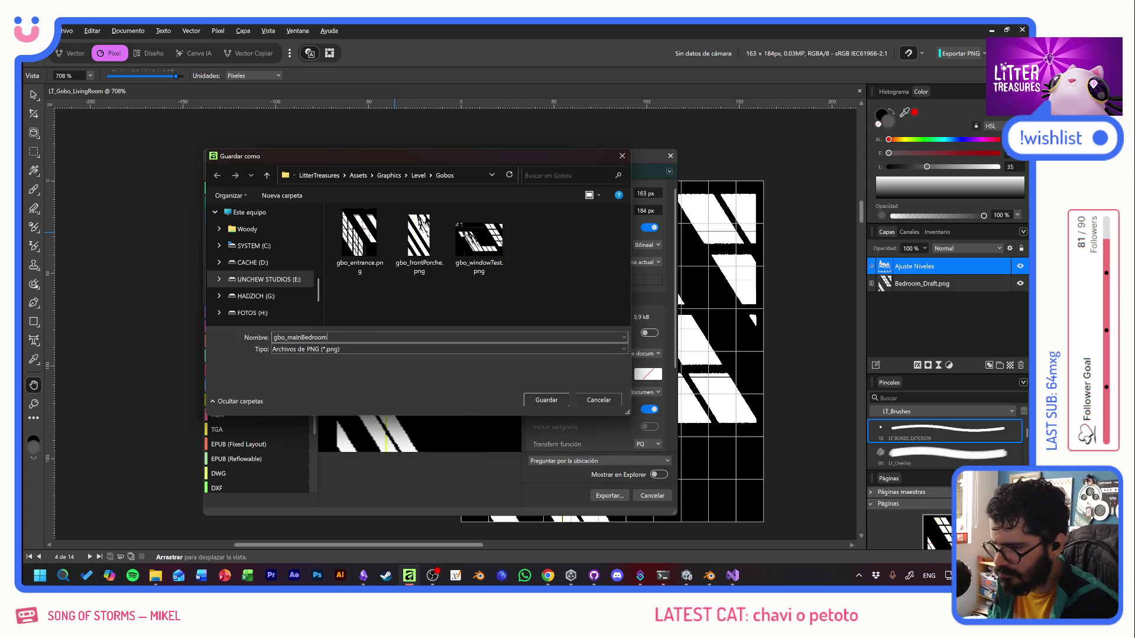
click(556, 402)
key(alt+Tab)
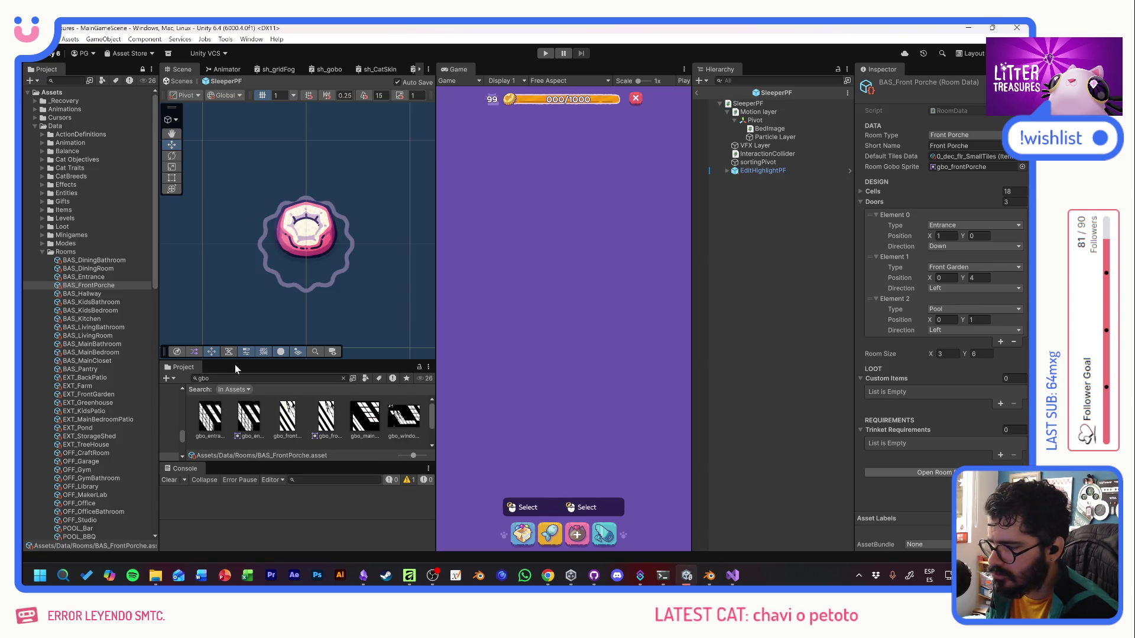
Set gbo_mainBedroom to a Single-mode Sprite with Max Size 512 and apply.
click(378, 421)
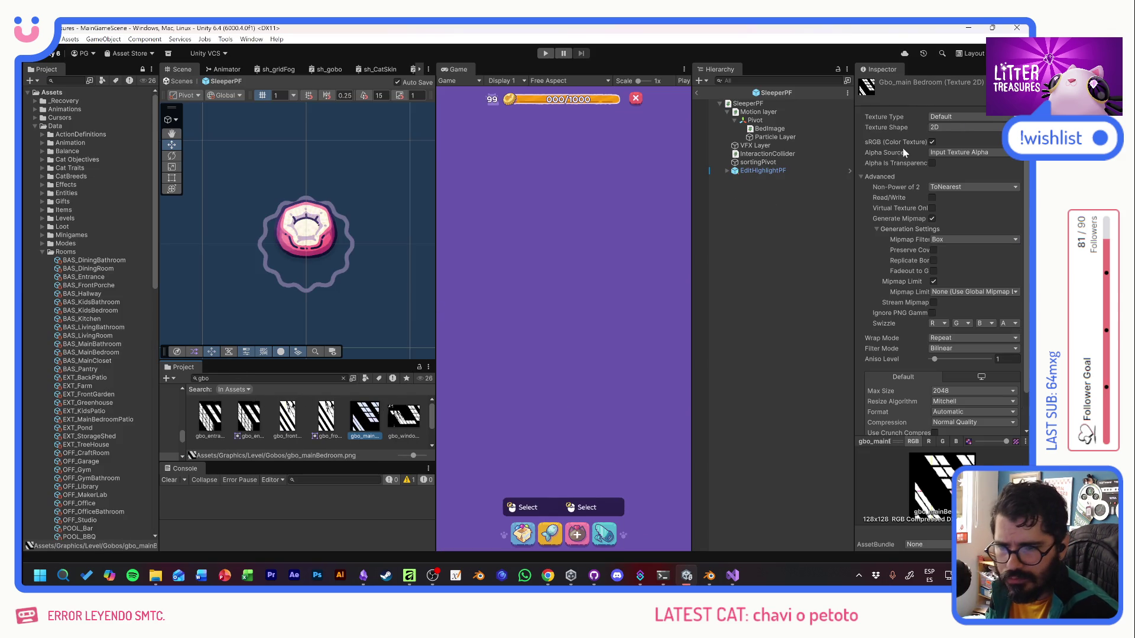
click(943, 116)
click(946, 158)
click(952, 142)
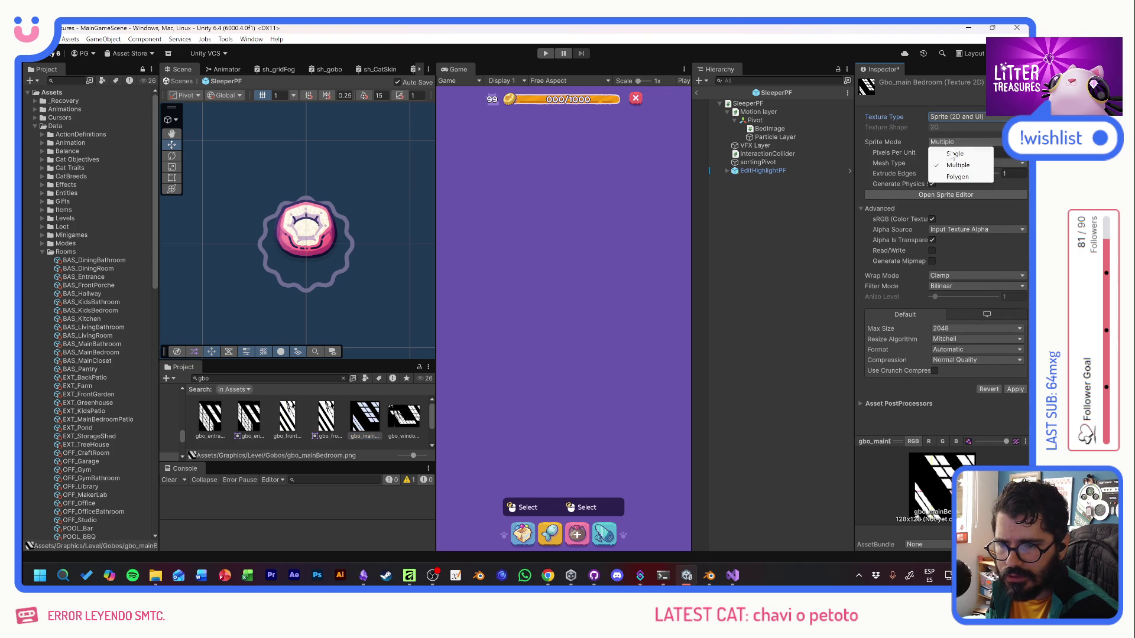
click(953, 153)
click(949, 345)
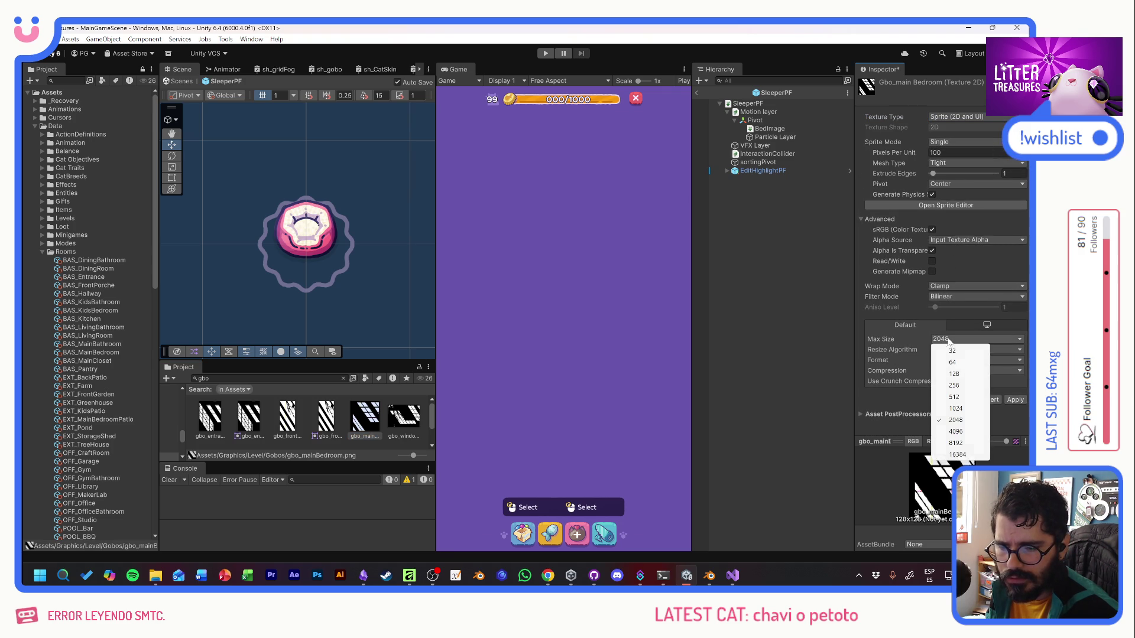
click(955, 376)
click(1008, 400)
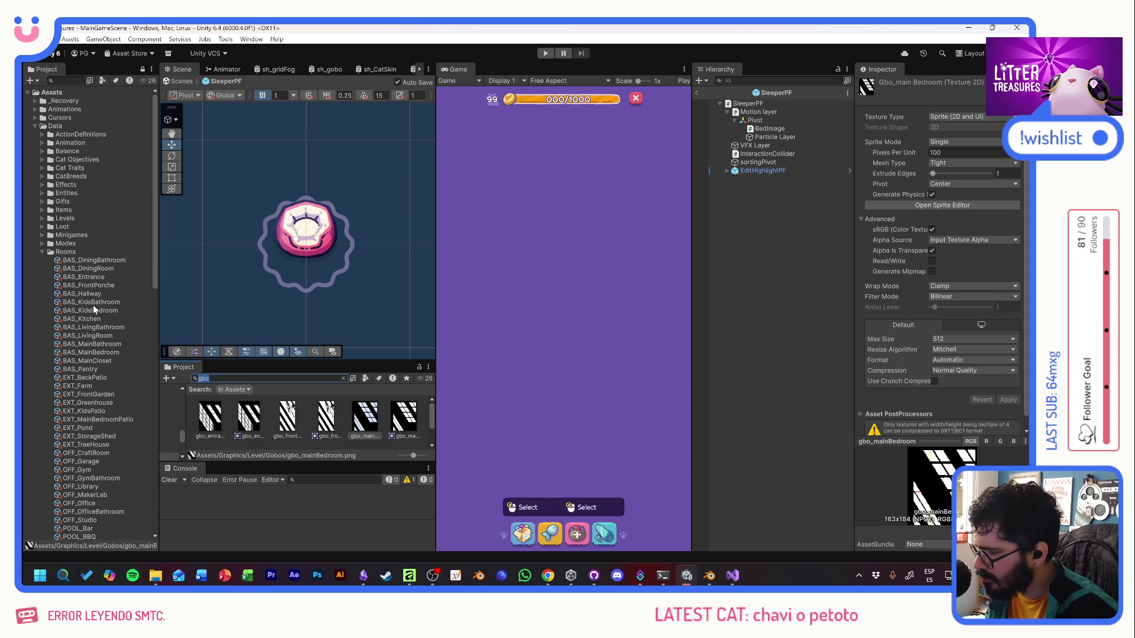
Assign gbo_mainBedroom as BAS_MainBedroom's Room Gobo Sprite and start the game.
click(98, 353)
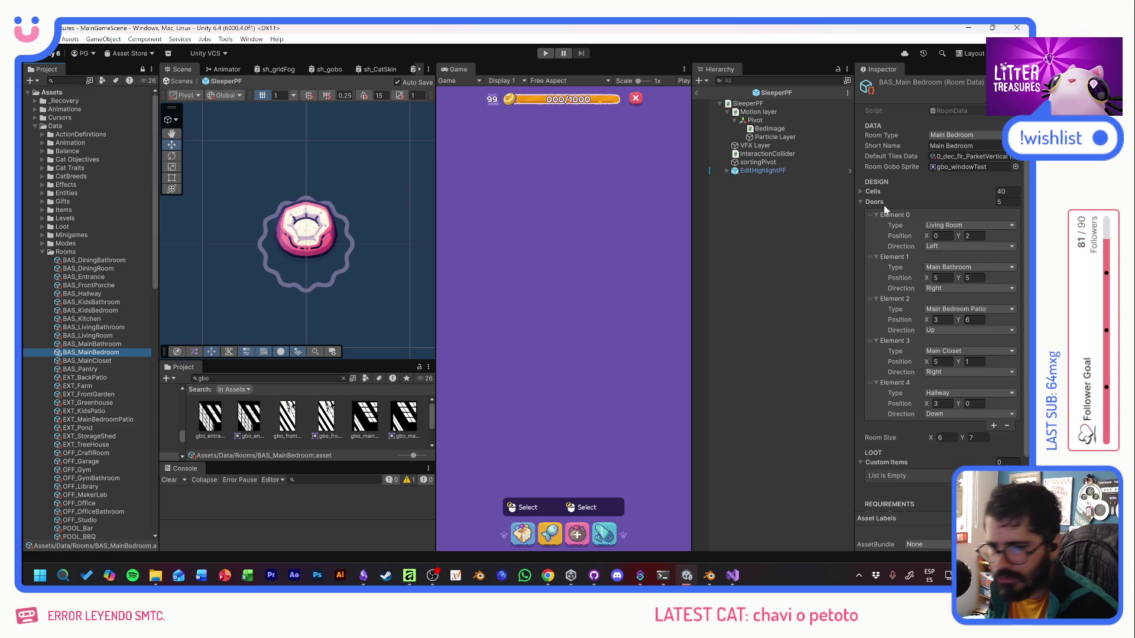
click(1014, 167)
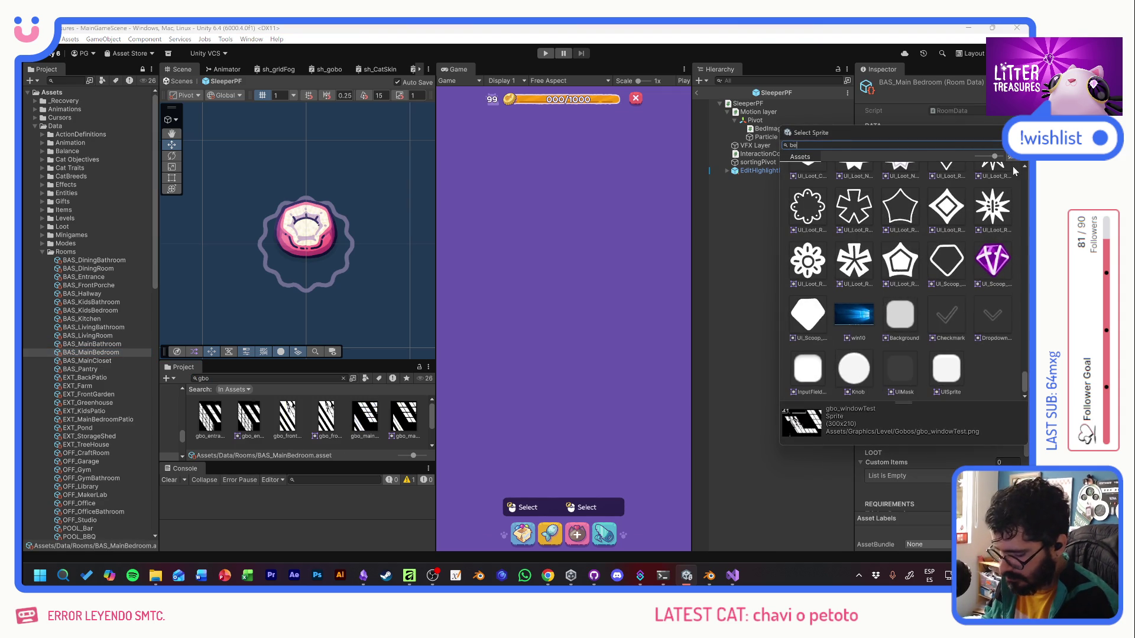
double_click(857, 189)
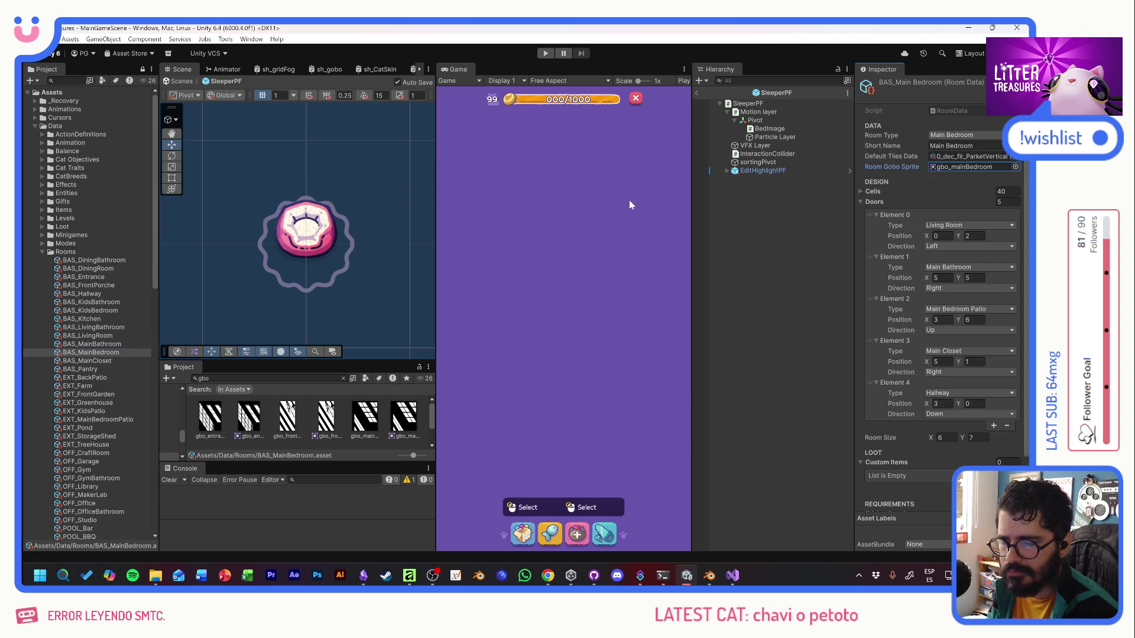
click(547, 52)
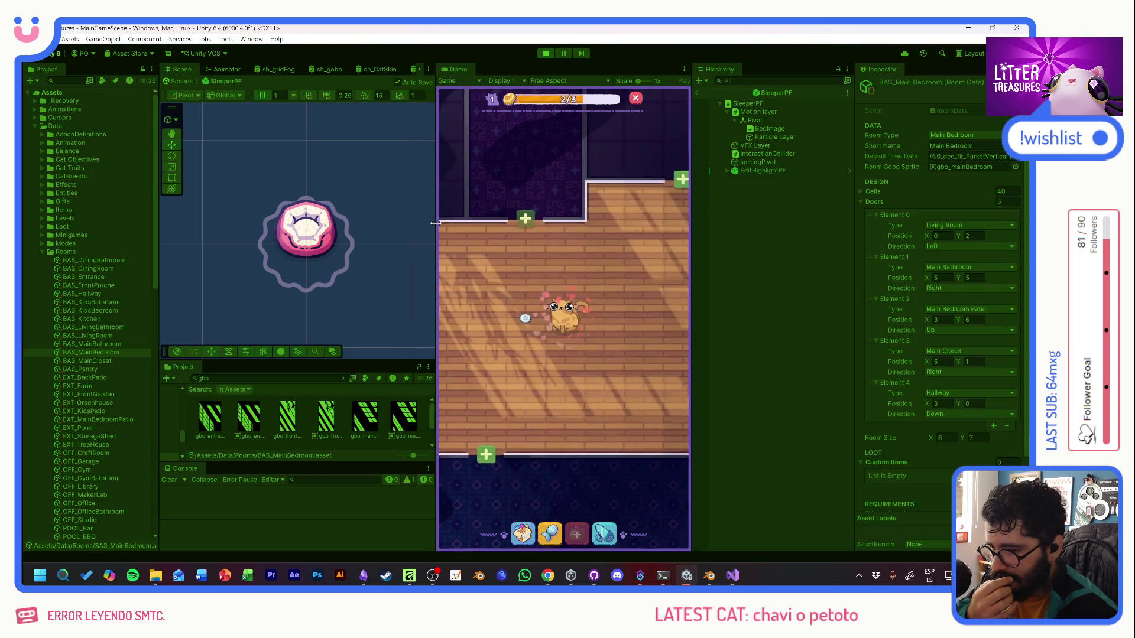
Widen the Game view, then zoom and pan across the house to the cat's bedroom.
drag(435, 222, 318, 224)
scroll(543, 288, down, 5)
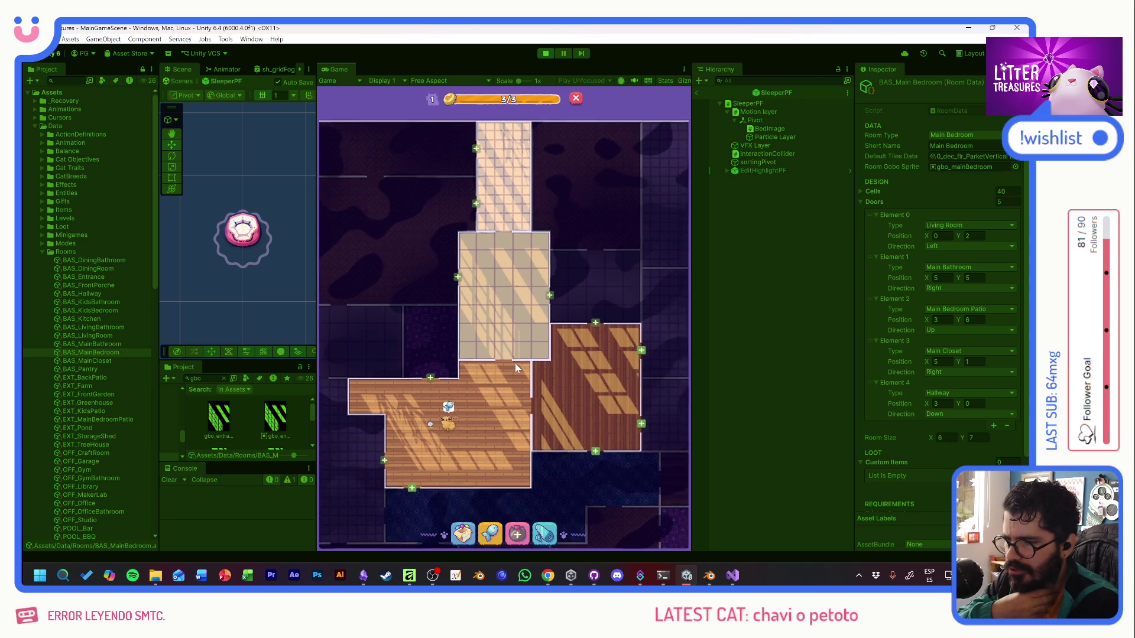
scroll(487, 432, up, 3)
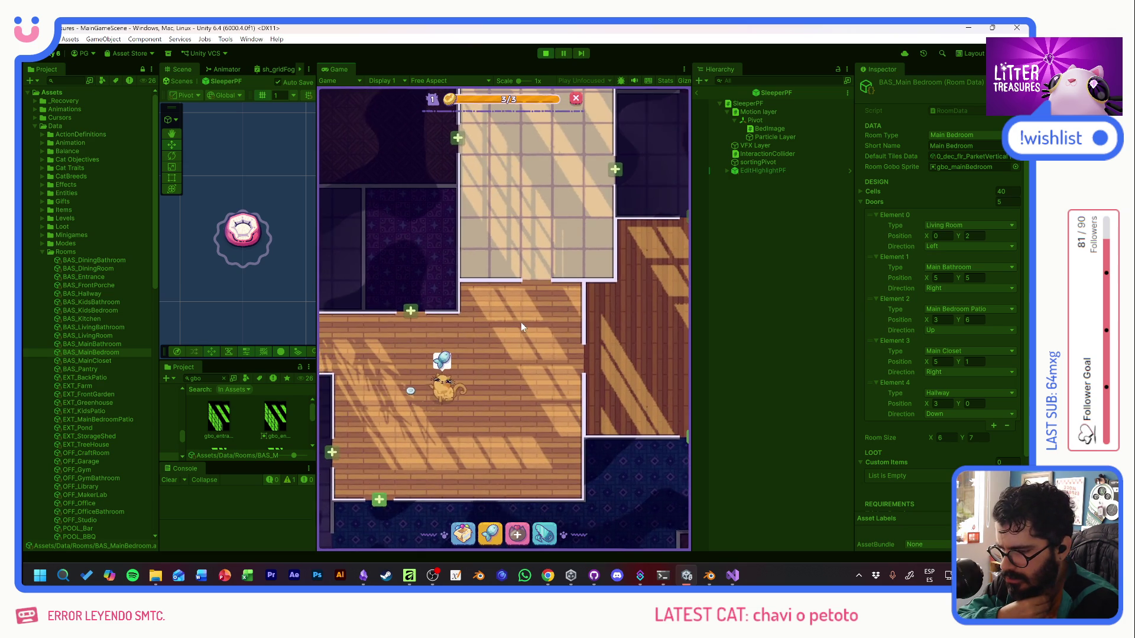
drag(520, 321, 424, 477)
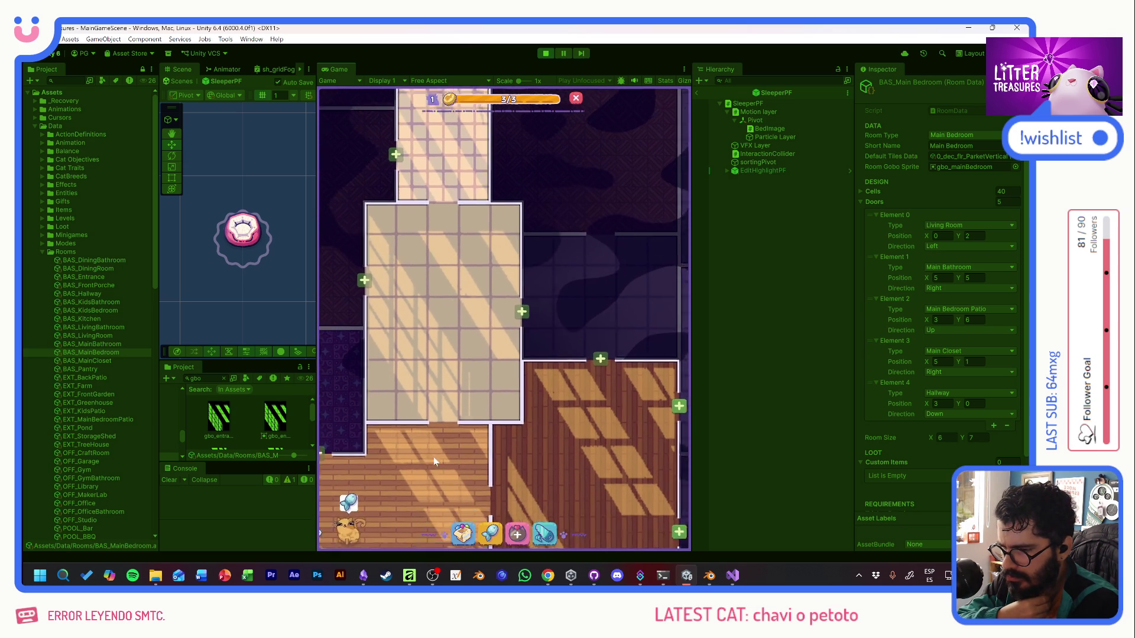
scroll(530, 395, down, 3)
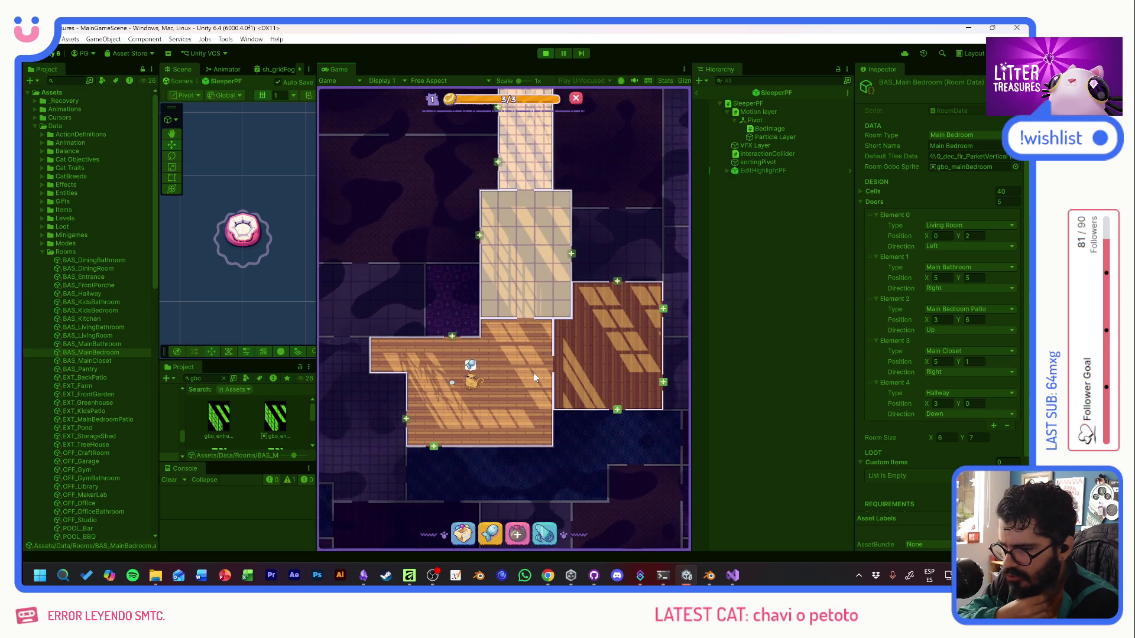
scroll(534, 372, up, 3)
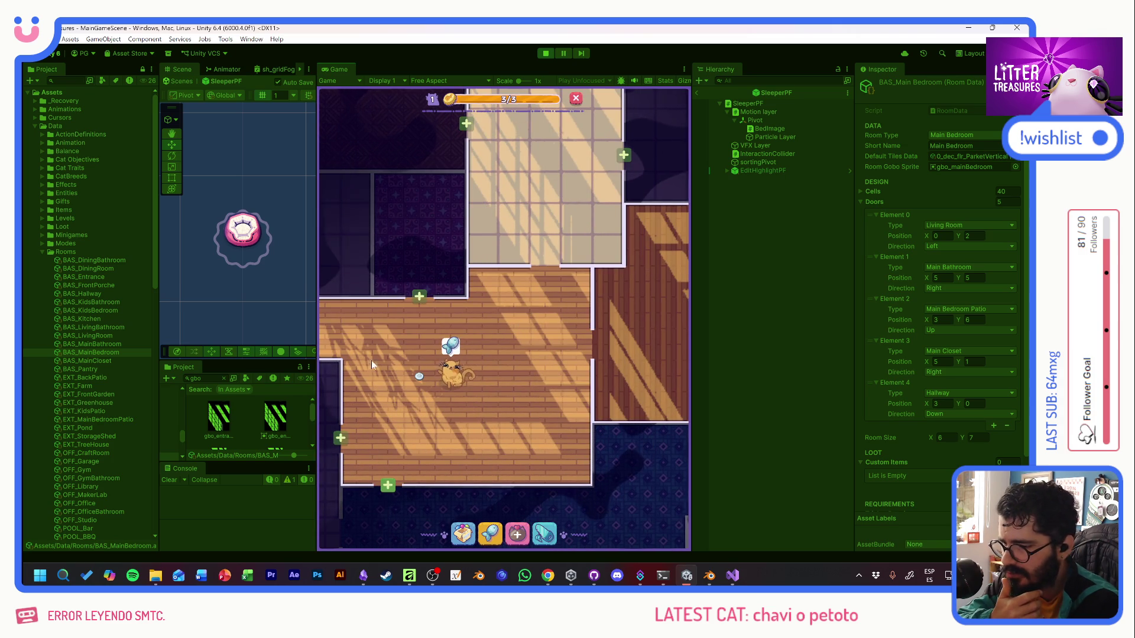
mouse_move(426, 427)
mouse_down()
mouse_move(513, 311)
mouse_move(483, 449)
mouse_up()
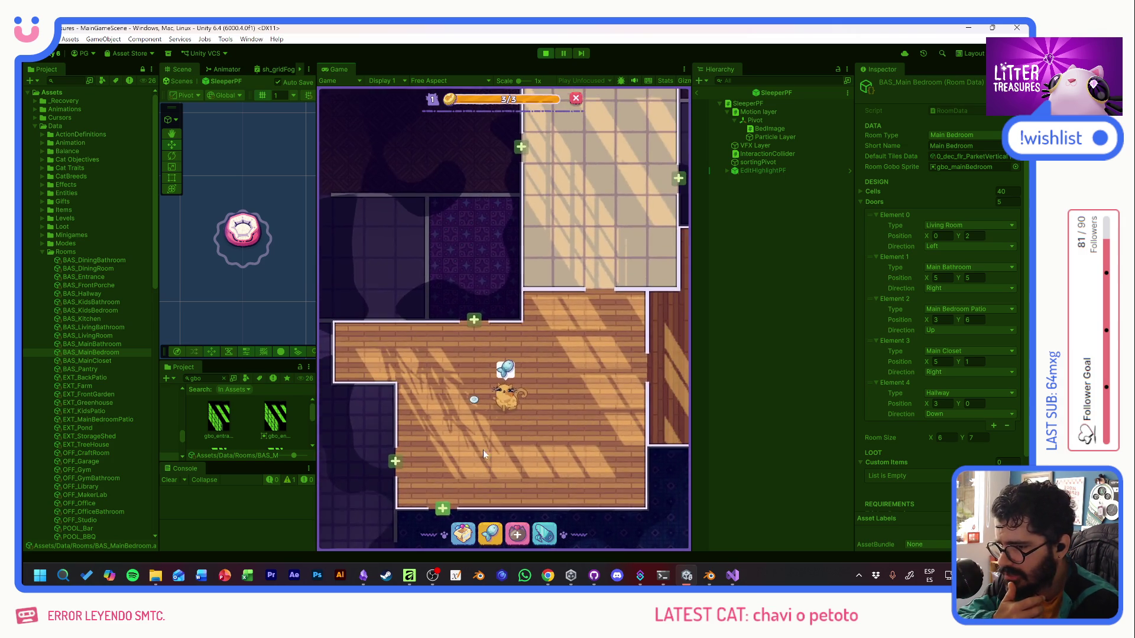
mouse_move(519, 401)
mouse_down()
mouse_move(549, 241)
mouse_move(580, 196)
mouse_move(585, 289)
mouse_up()
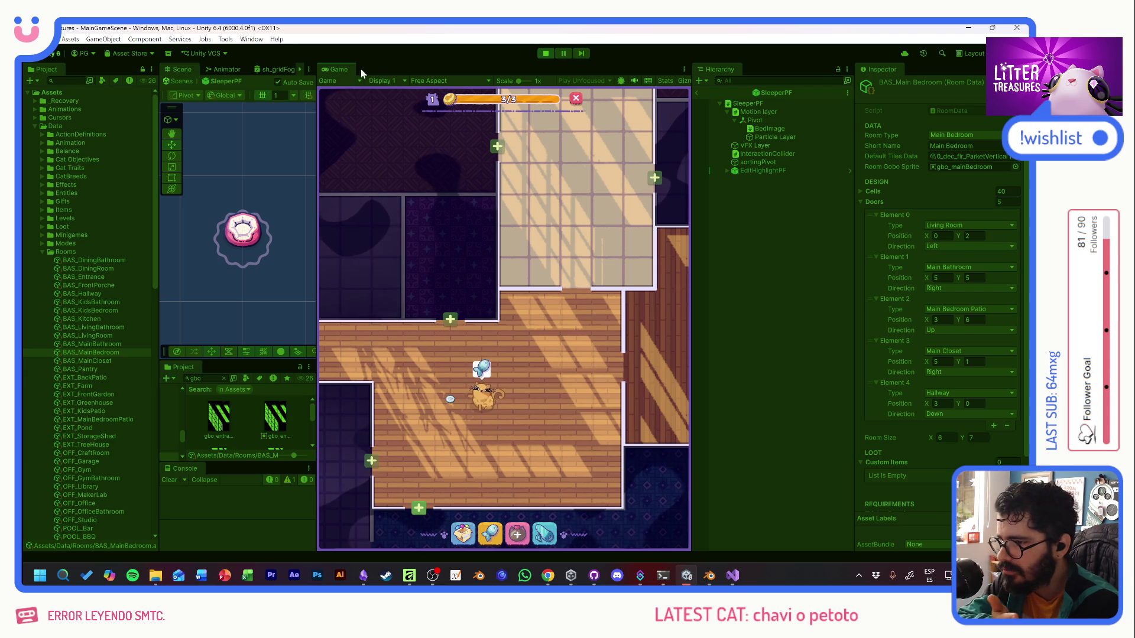
Switch the Game view to WINDOW (800x2160) and pan across the bedroom and nearby rooms.
click(381, 81)
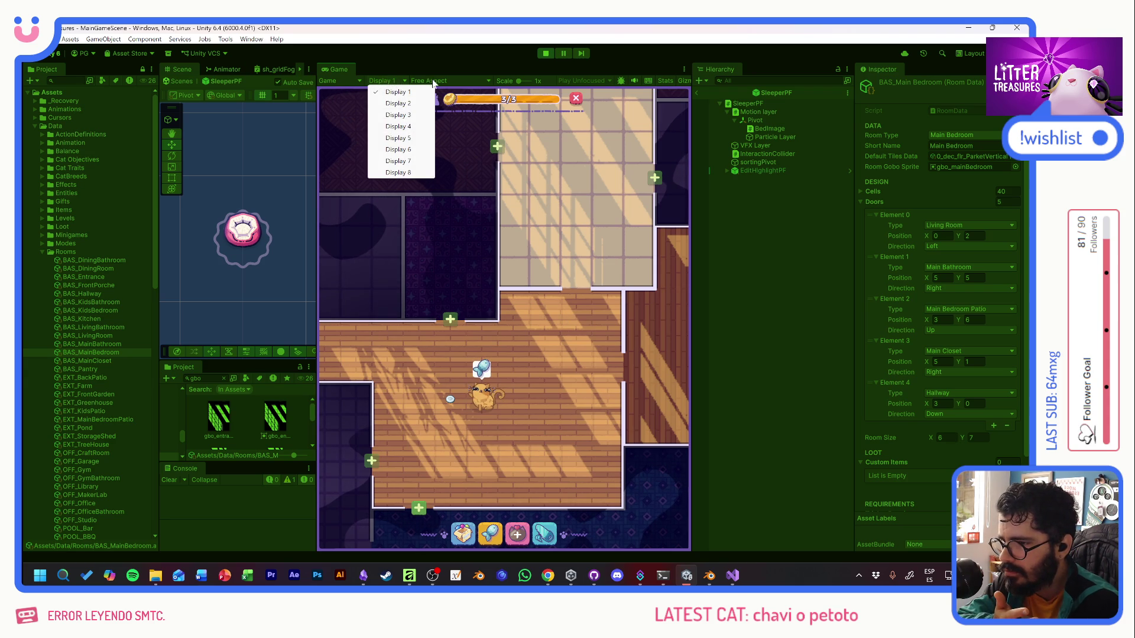
click(432, 81)
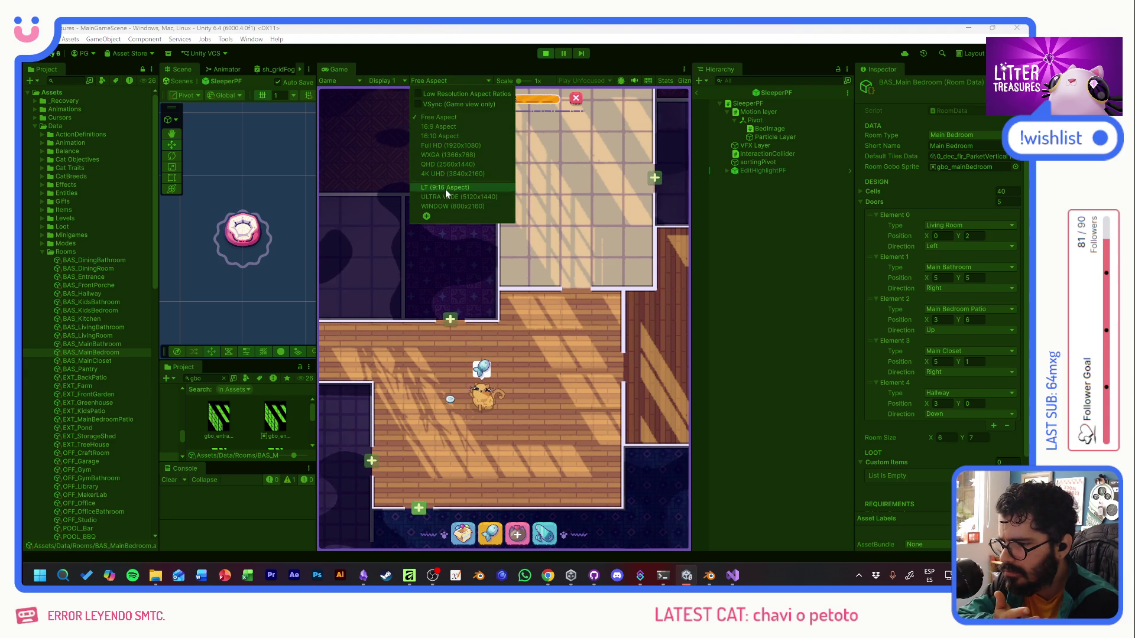
click(446, 207)
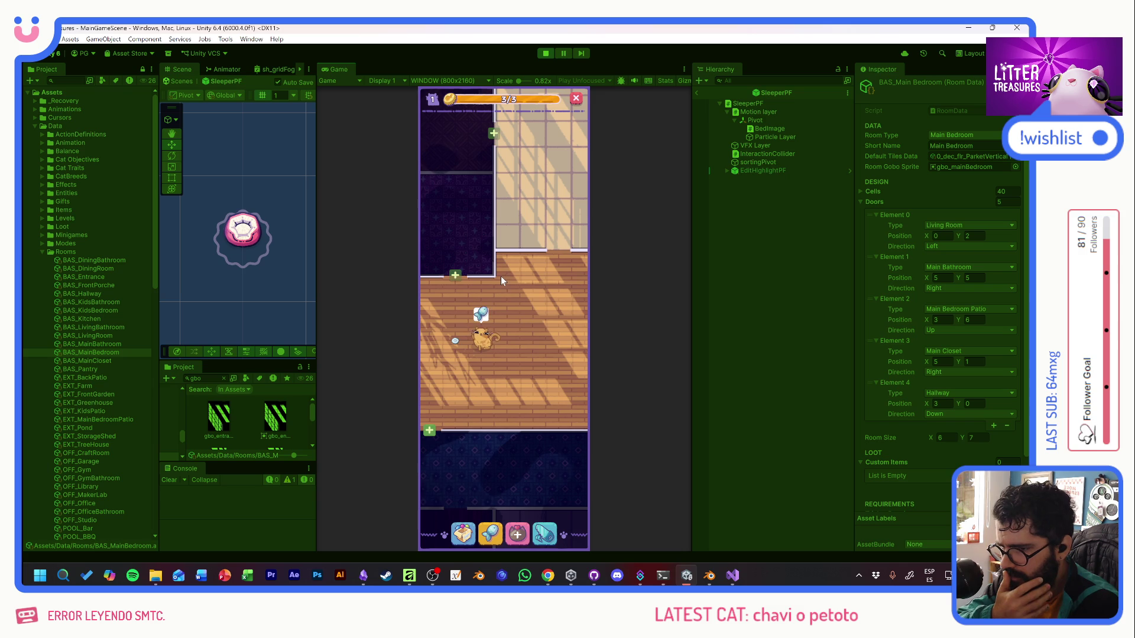
click(496, 230)
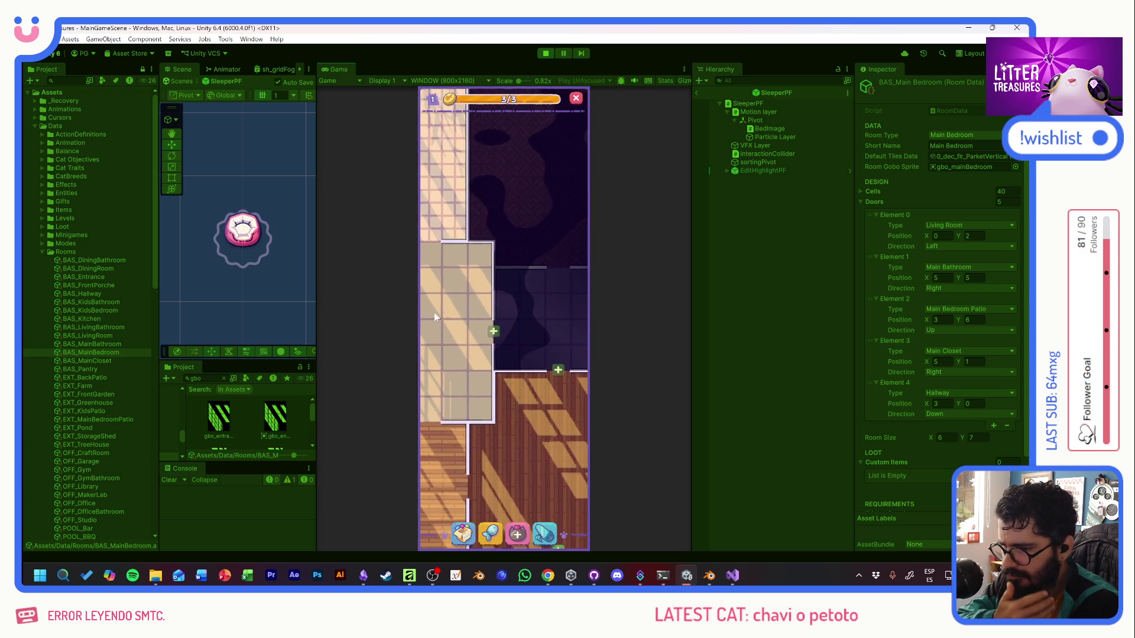
drag(533, 397, 573, 246)
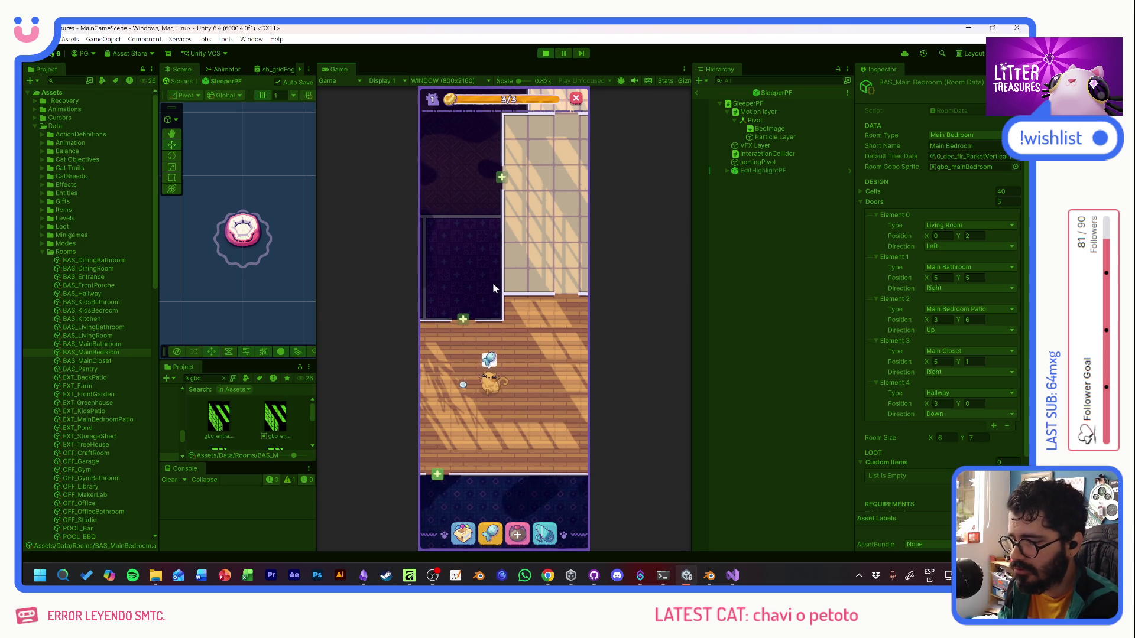
mouse_move(492, 282)
mouse_down()
mouse_move(551, 205)
mouse_move(510, 246)
mouse_move(423, 202)
mouse_move(410, 178)
mouse_move(549, 134)
mouse_move(590, 182)
mouse_move(501, 378)
mouse_move(550, 252)
mouse_move(398, 299)
mouse_move(479, 250)
mouse_move(506, 276)
mouse_move(538, 264)
mouse_up()
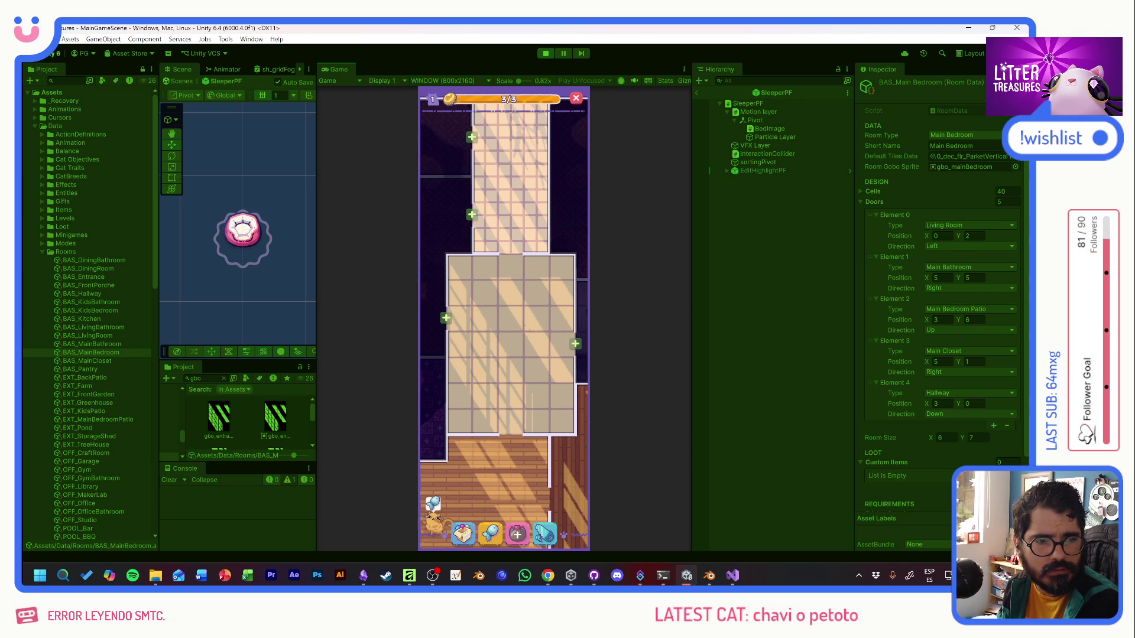
key(alt+Tab)
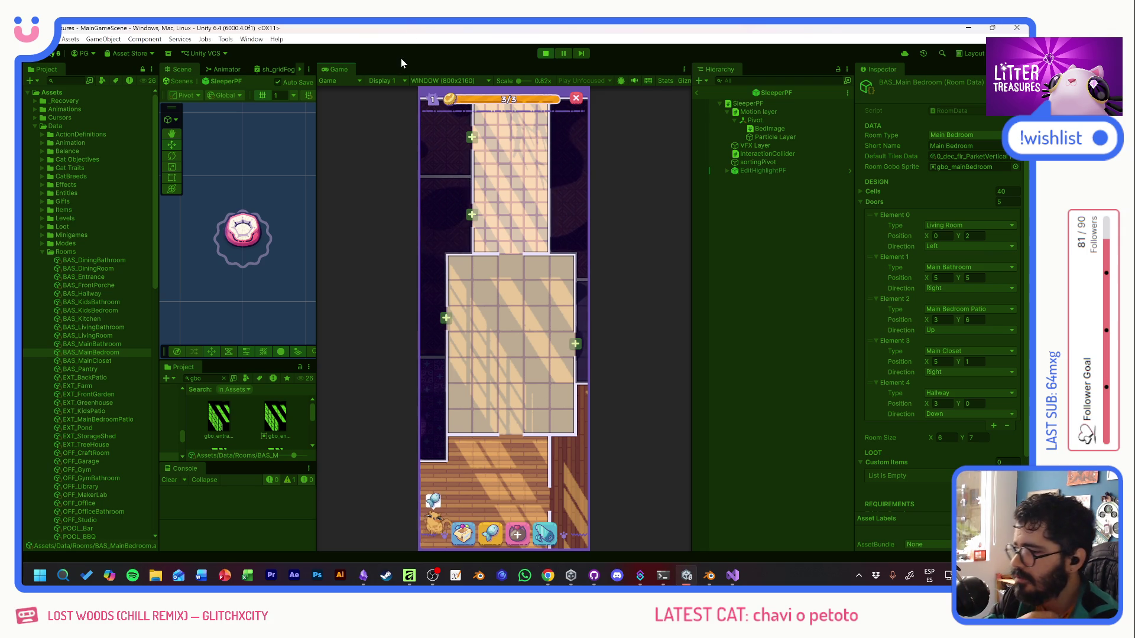
Stop the running game so the game view returns to the empty purple backdrop.
click(545, 54)
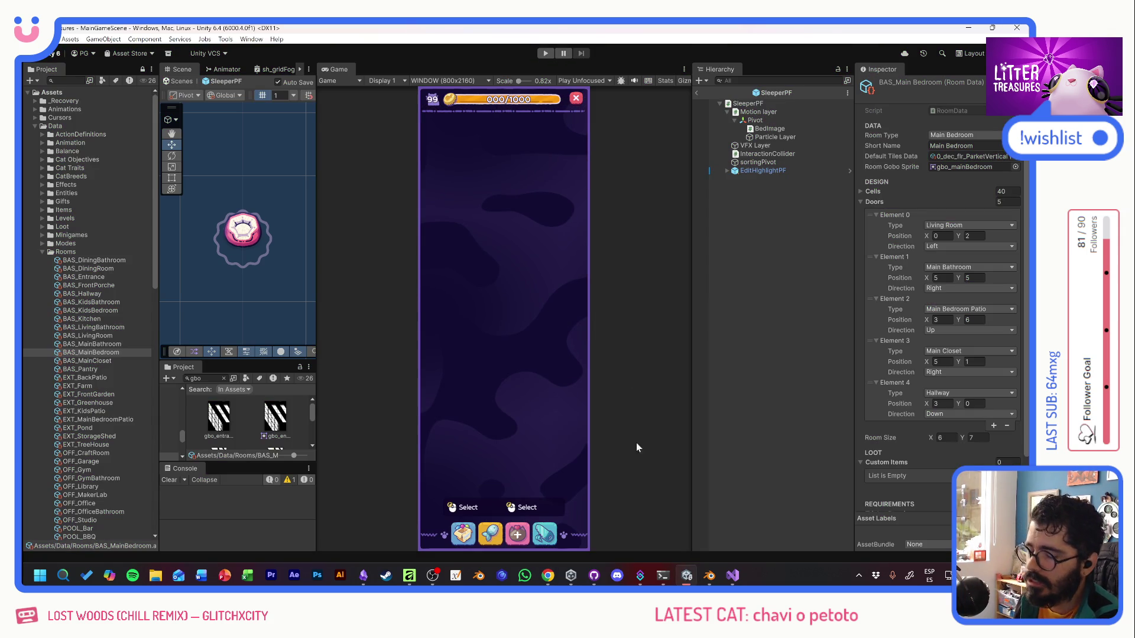
Commit all 70 changed files to develop with the summary 'Gobos' and push to origin.
click(594, 575)
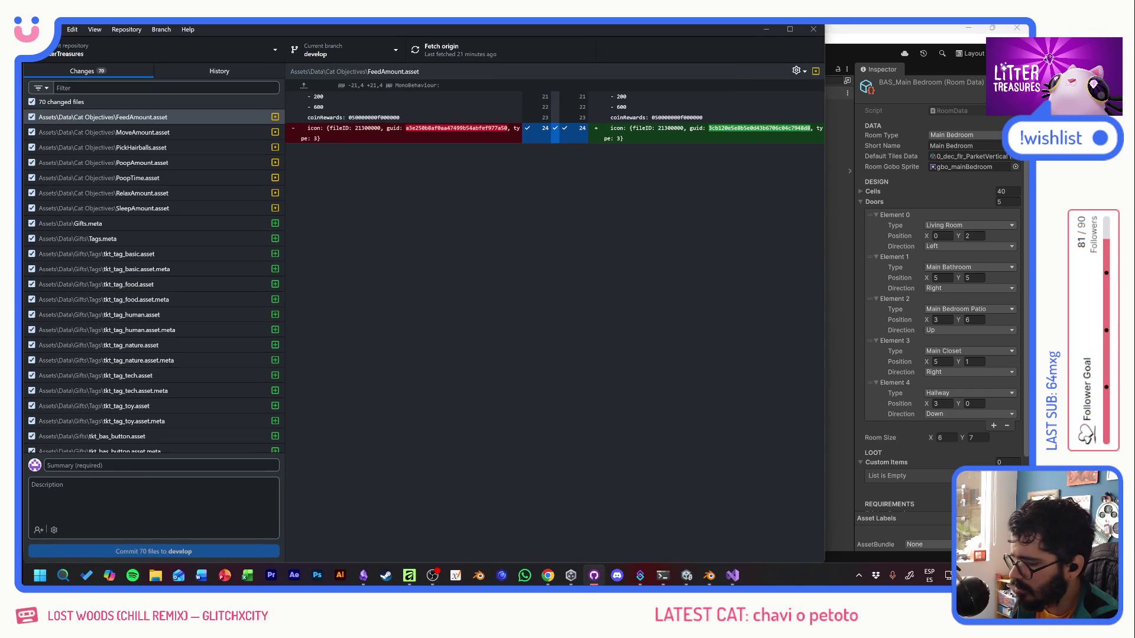
text(Gb)
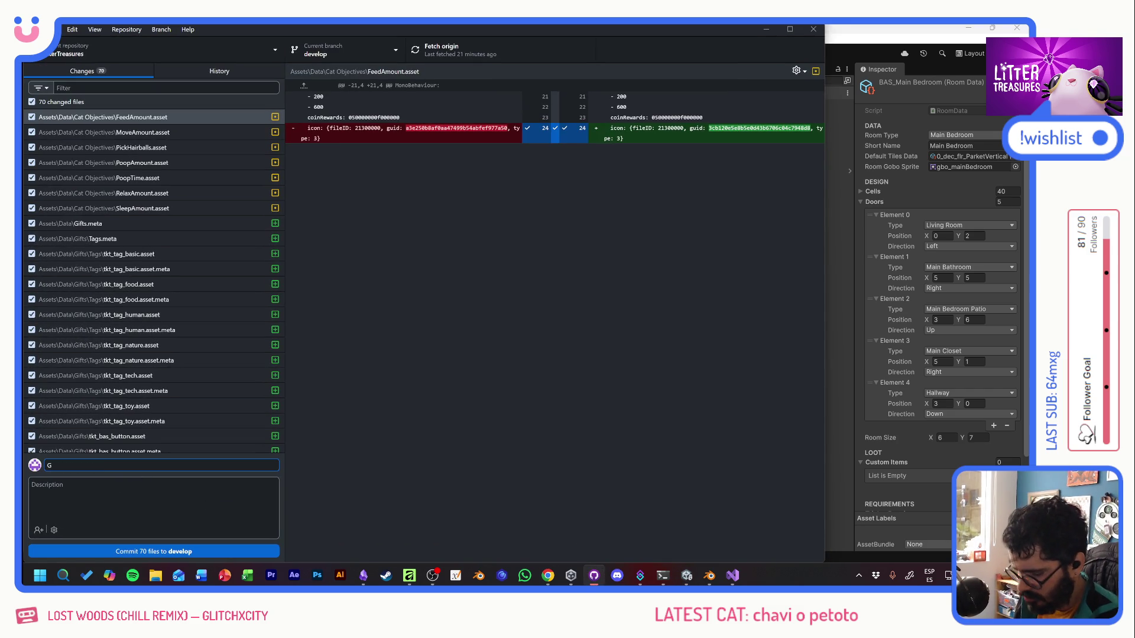
click(154, 552)
click(449, 52)
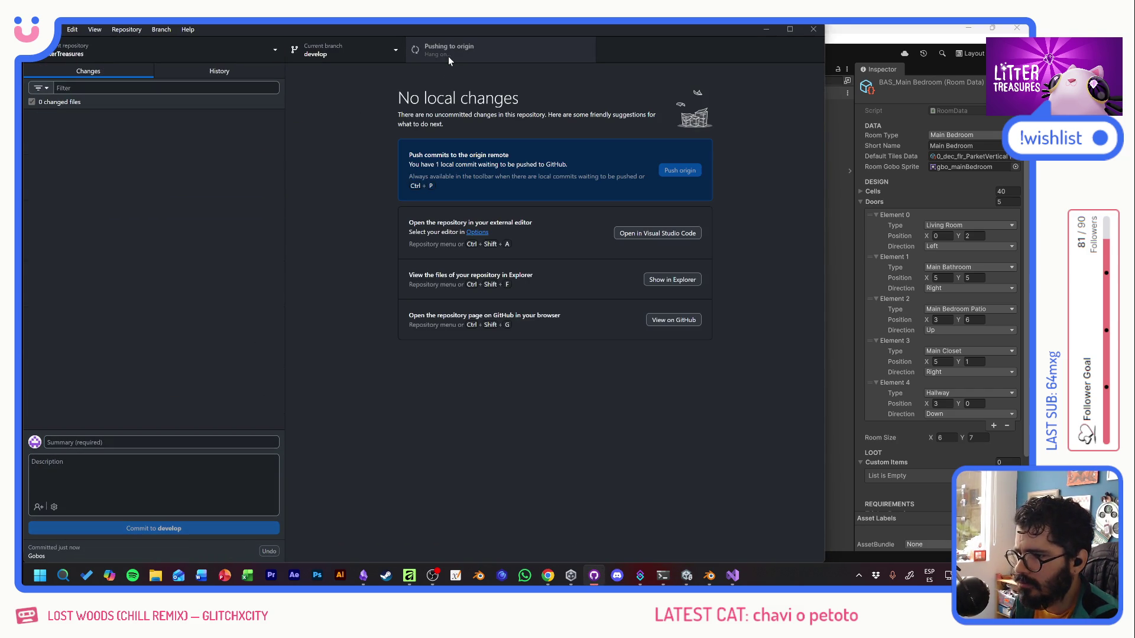
click(842, 32)
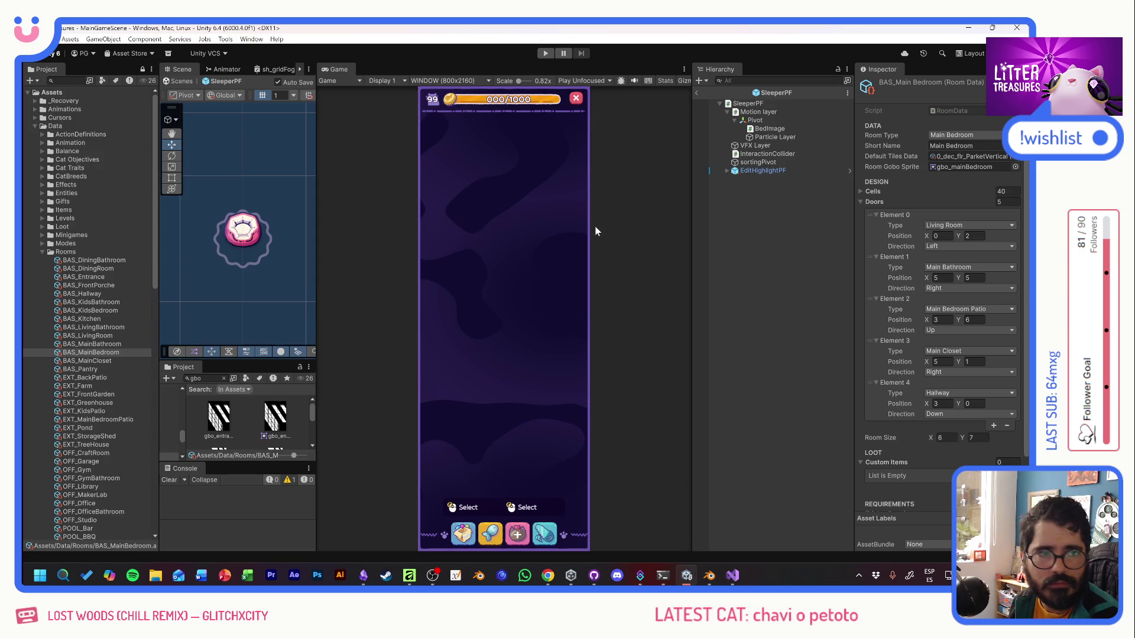